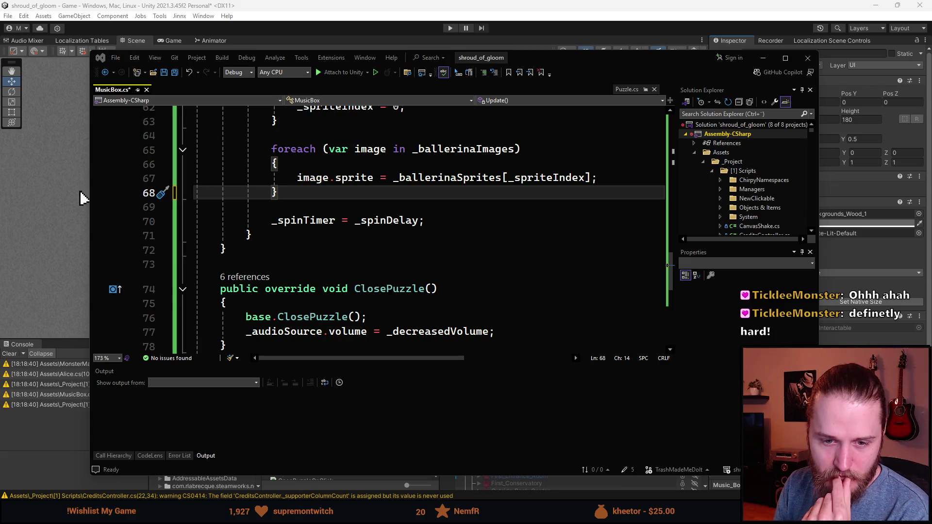
- Leave Visual Studio and bring up the Unity editor showing the First_Clock_Room scene
{"action": "left_click", "coordinate": [81, 192]}
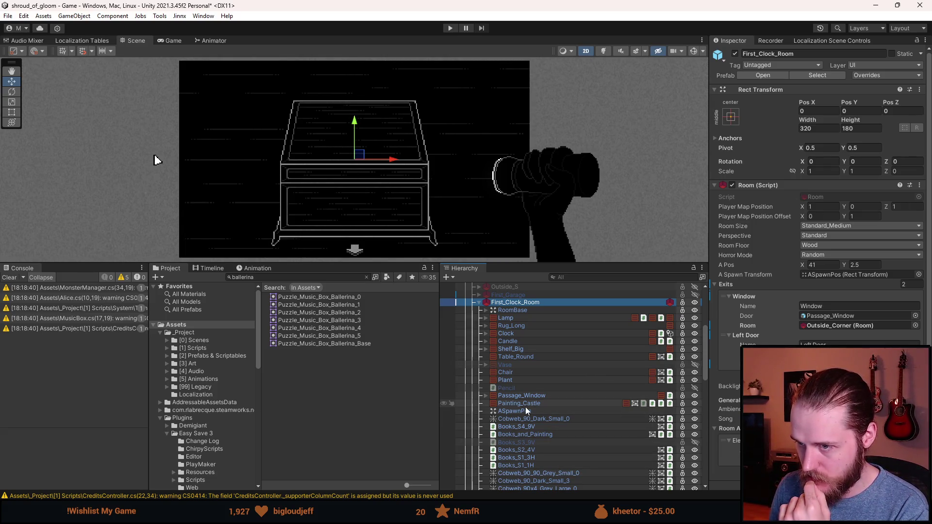
- Deactivate Music_Box_Close_Up so the full clock room is visible
{"action": "scroll", "coordinate": [525, 408], "scroll_direction": "down", "scroll_amount": 7}
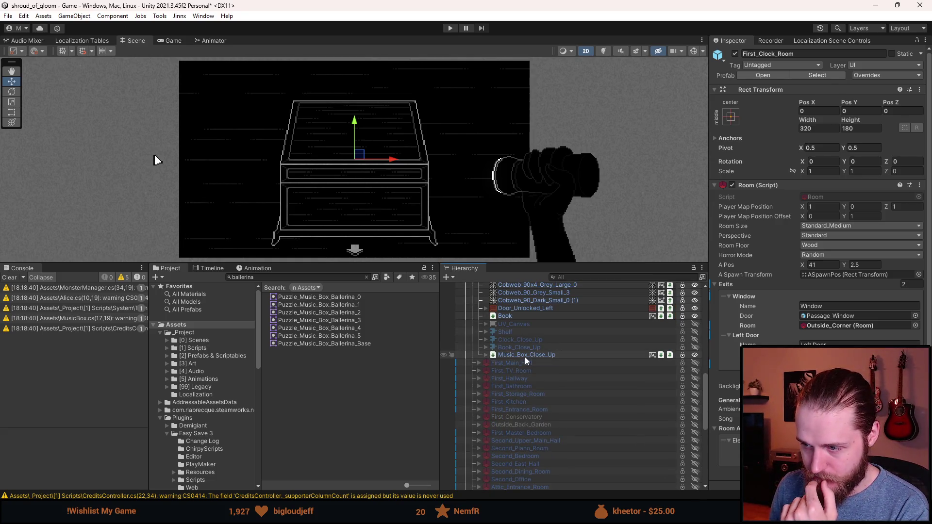
{"action": "key", "text": "a"}
{"action": "scroll", "coordinate": [540, 405], "scroll_direction": "up", "scroll_amount": 8}
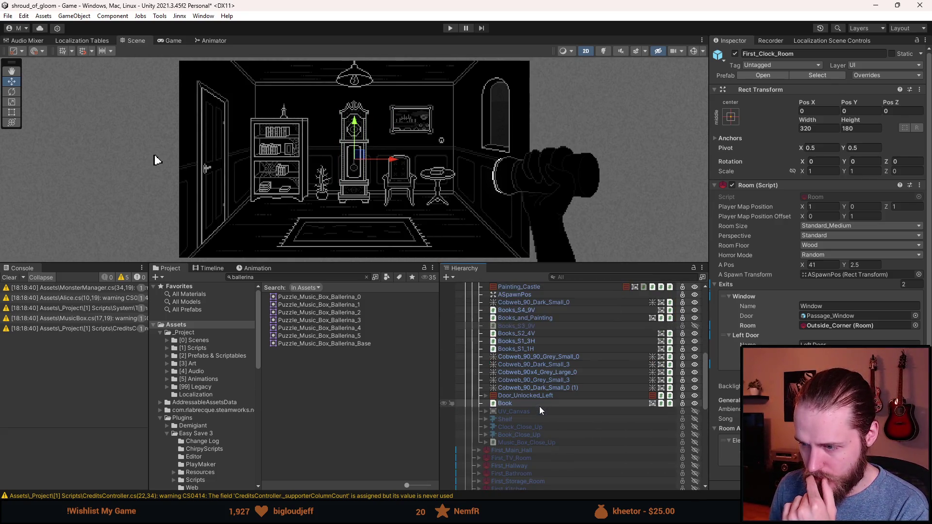
{"action": "scroll", "coordinate": [508, 346], "scroll_direction": "down", "scroll_amount": 3}
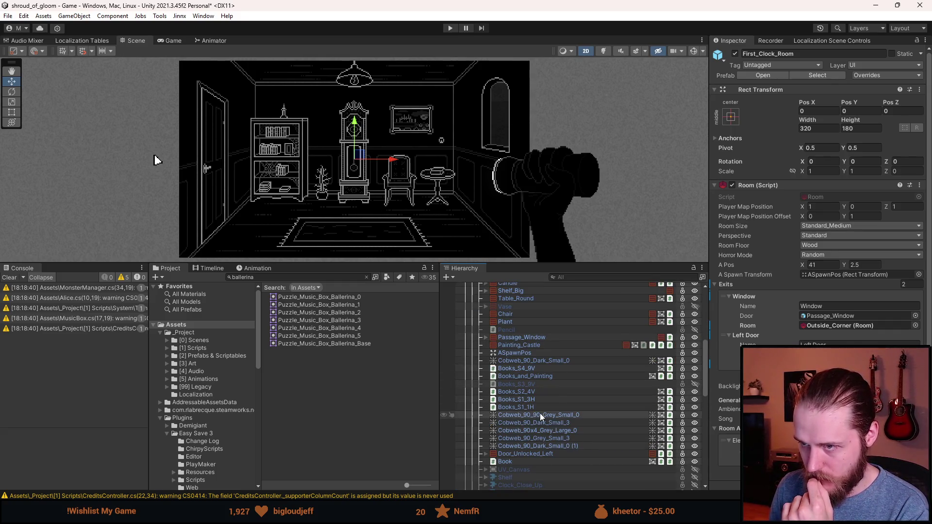
- Duplicate the Book object to create Book (1) and select the copy
{"action": "left_click", "coordinate": [521, 461]}
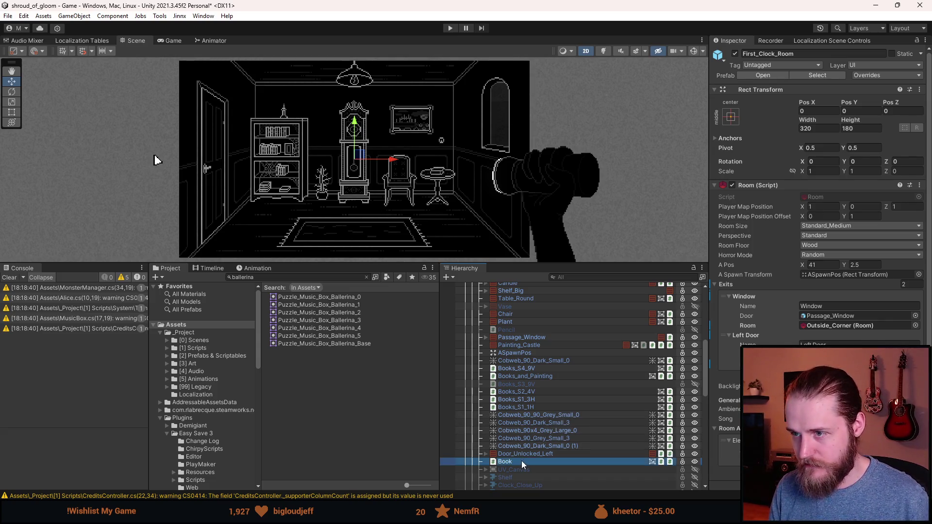
{"action": "key", "text": "ctrl+d"}
{"action": "left_click", "coordinate": [524, 442]}
{"action": "left_click", "coordinate": [517, 455]}
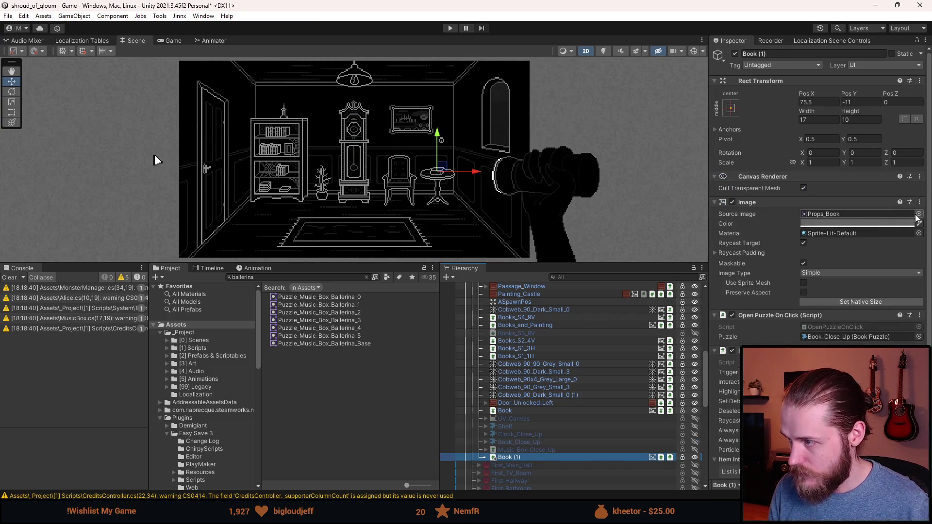
- Give Book (1) the Props_Small_Box_0 sprite at native 20×14 size, placed under the round table
{"action": "left_click", "coordinate": [918, 214]}
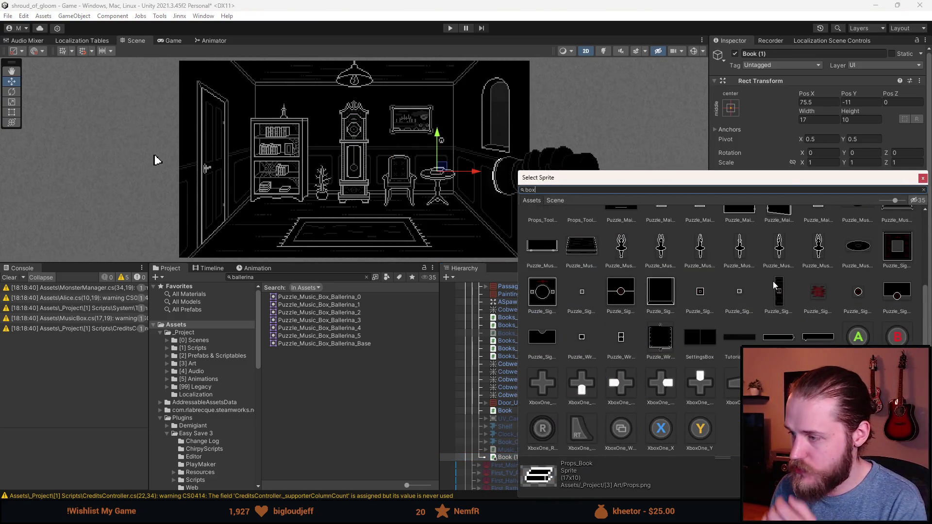
{"action": "scroll", "coordinate": [691, 357], "scroll_direction": "up", "scroll_amount": 2}
{"action": "scroll", "coordinate": [690, 357], "scroll_direction": "up", "scroll_amount": 2}
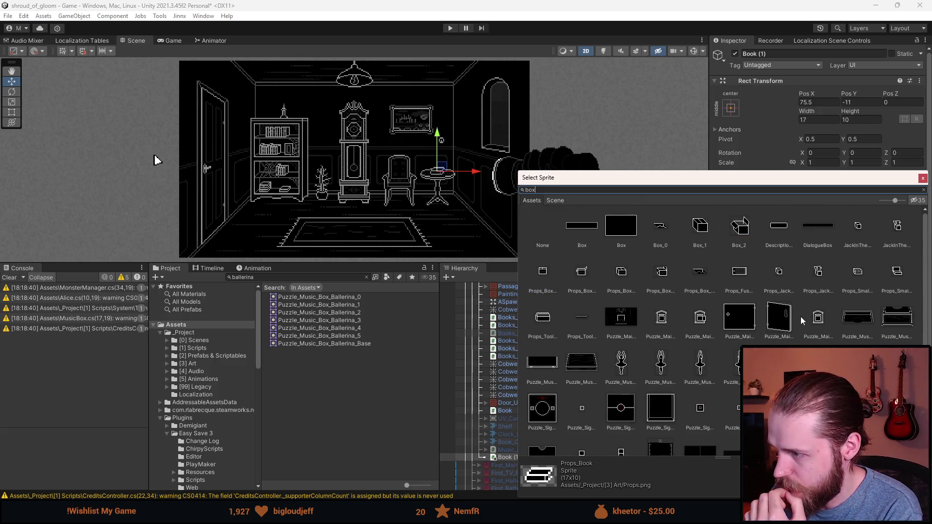
{"action": "scroll", "coordinate": [800, 317], "scroll_direction": "down", "scroll_amount": 2}
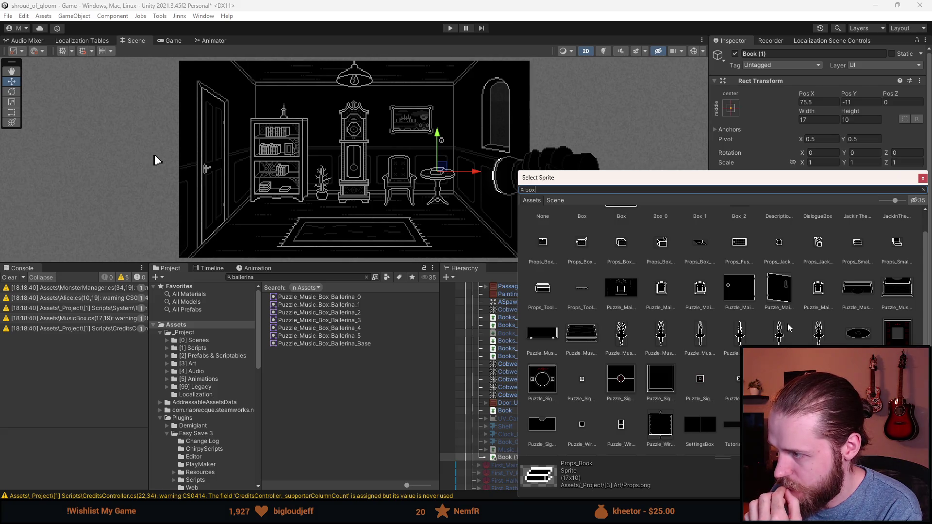
{"action": "left_click", "coordinate": [855, 250]}
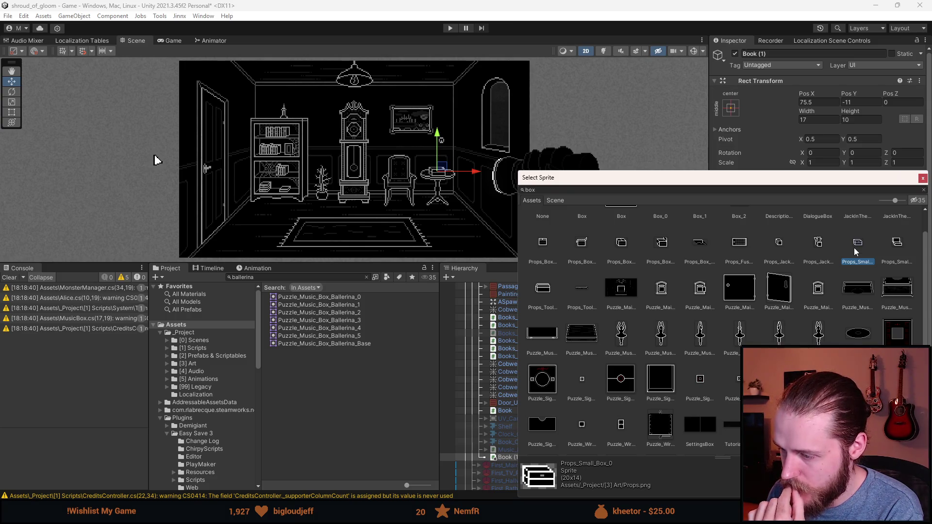
{"action": "double_click", "coordinate": [855, 250]}
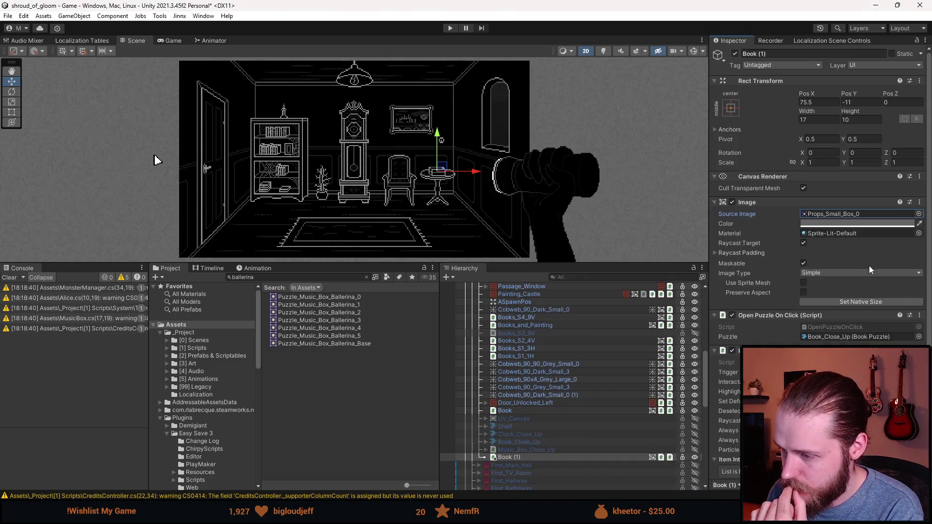
{"action": "left_click", "coordinate": [863, 301]}
{"action": "mouse_move", "coordinate": [438, 170]}
{"action": "left_mouse_down"}
{"action": "mouse_move", "coordinate": [381, 180]}
{"action": "mouse_move", "coordinate": [340, 206]}
{"action": "mouse_move", "coordinate": [272, 206]}
{"action": "mouse_move", "coordinate": [433, 205]}
{"action": "mouse_move", "coordinate": [455, 221]}
{"action": "left_mouse_up"}
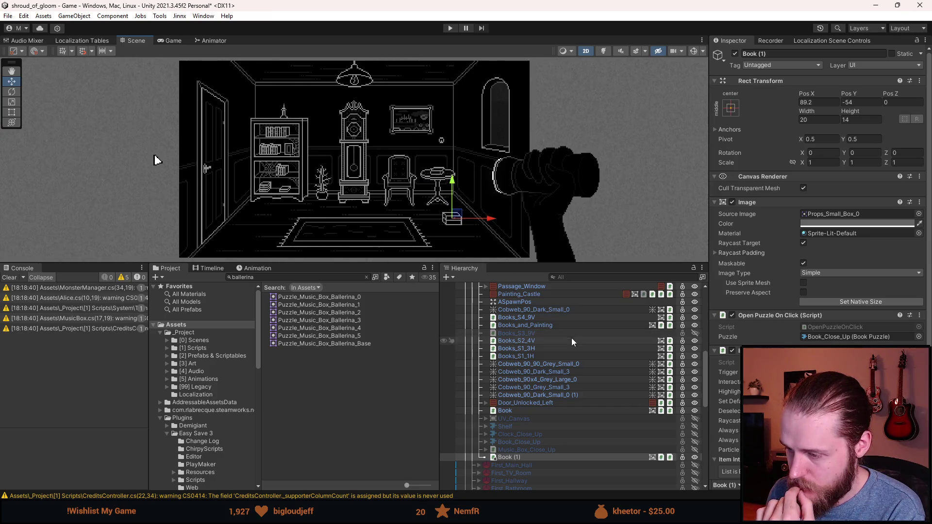
- Rename the copy to Music_Box and assign Music_Box_Close_Up to its Puzzle field
{"action": "left_click", "coordinate": [811, 54]}
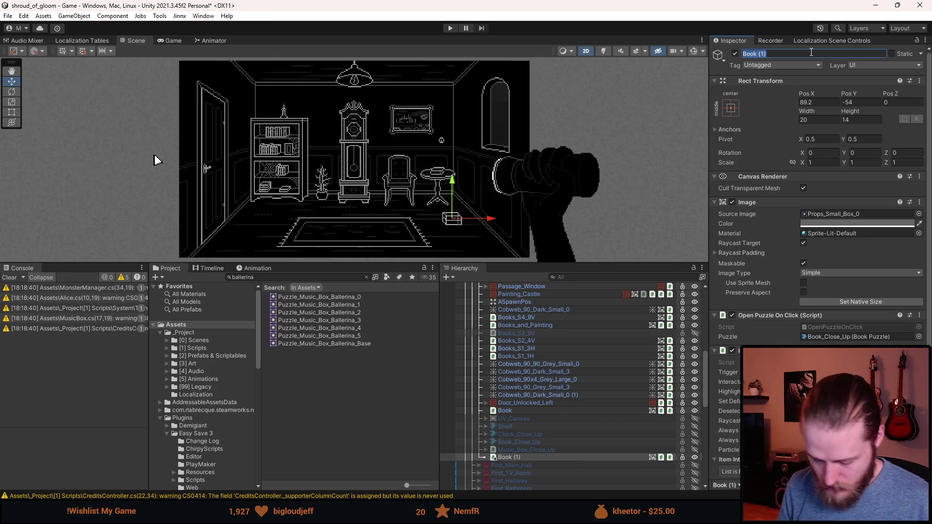
{"action": "type", "text": "Music_Box"}
{"action": "key", "text": "Return"}
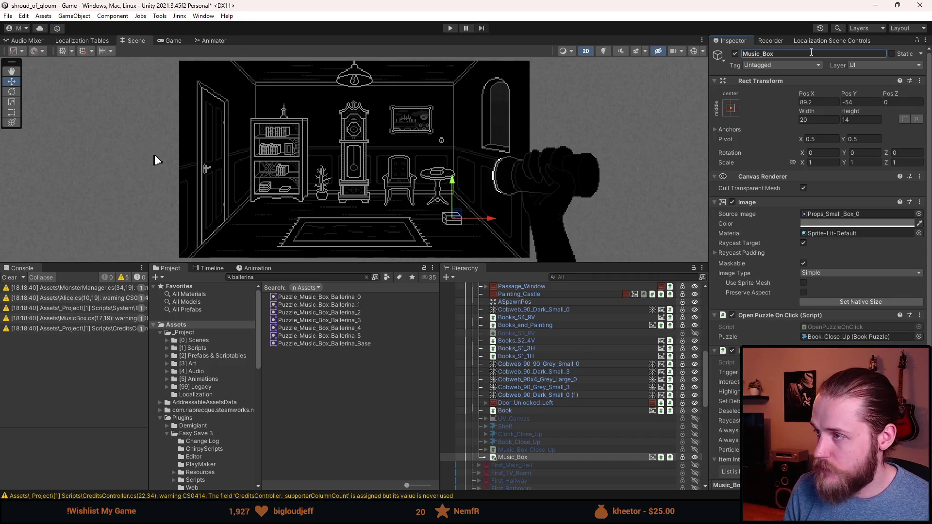
{"action": "scroll", "coordinate": [832, 234], "scroll_direction": "down", "scroll_amount": 3}
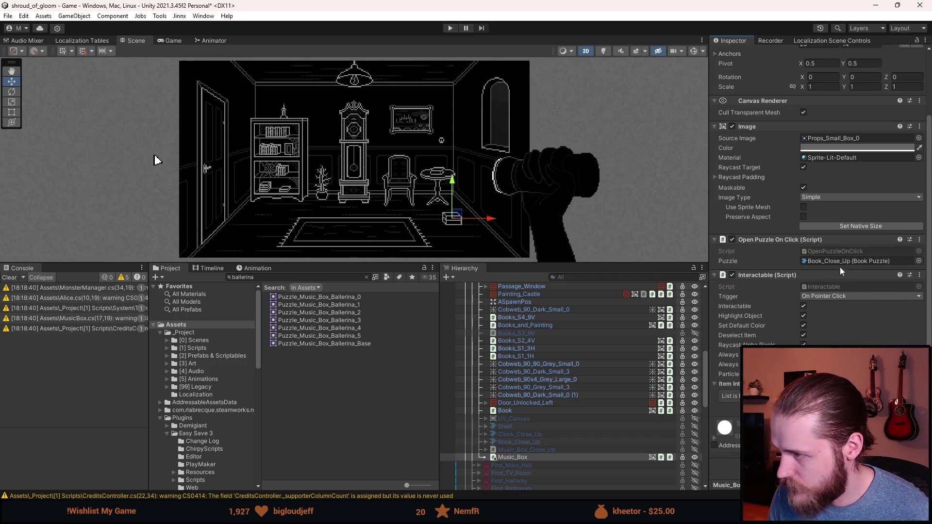
{"action": "mouse_move", "coordinate": [522, 450]}
{"action": "left_mouse_down"}
{"action": "mouse_move", "coordinate": [708, 430]}
{"action": "mouse_move", "coordinate": [833, 261]}
{"action": "left_mouse_up"}
- Apply all overrides to the First_Clock_Room prefab
{"action": "scroll", "coordinate": [534, 388], "scroll_direction": "up", "scroll_amount": 5}
{"action": "left_click", "coordinate": [558, 309]}
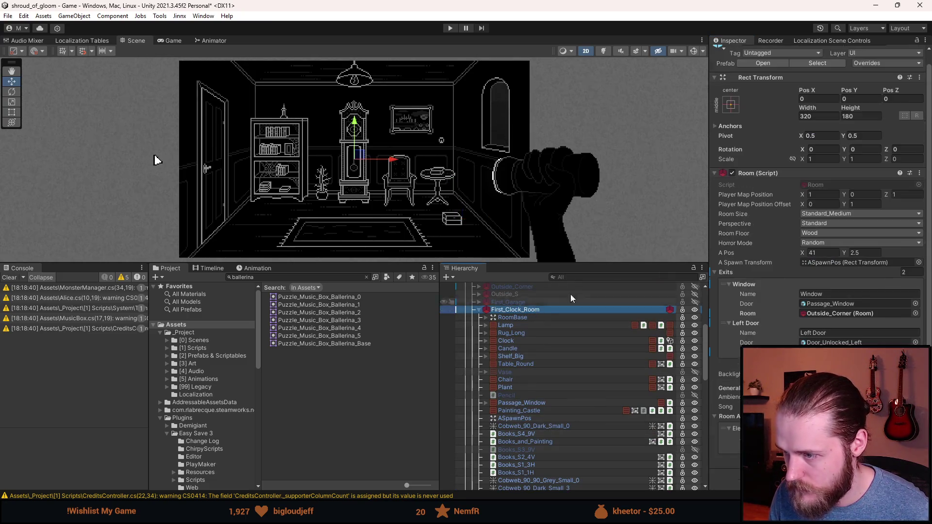
{"action": "left_click", "coordinate": [886, 63]}
{"action": "left_click", "coordinate": [892, 245]}
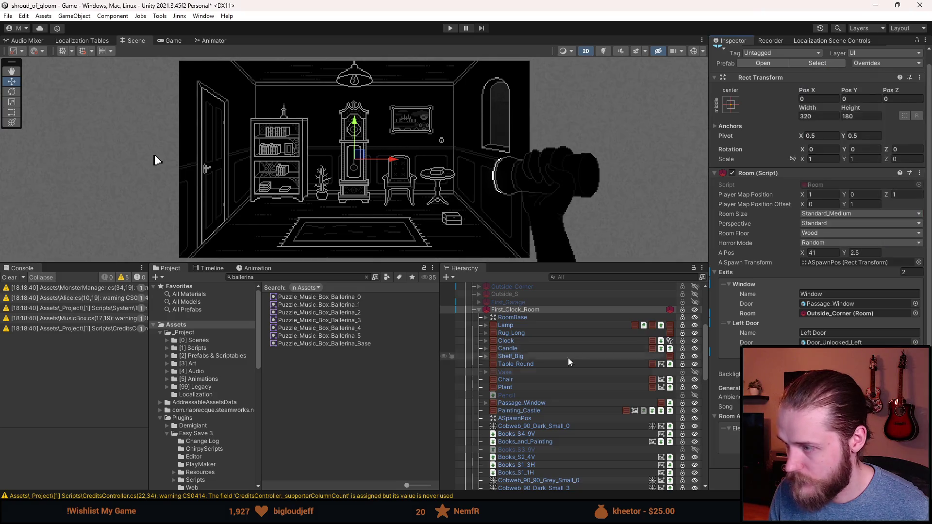
- Reorder Music_Box inside the First_Clock_Room prefab, then start Play mode
{"action": "left_click", "coordinate": [762, 64]}
{"action": "scroll", "coordinate": [587, 444], "scroll_direction": "down", "scroll_amount": 5}
{"action": "left_click_drag", "start_coordinate": [517, 487], "coordinate": [514, 445]}
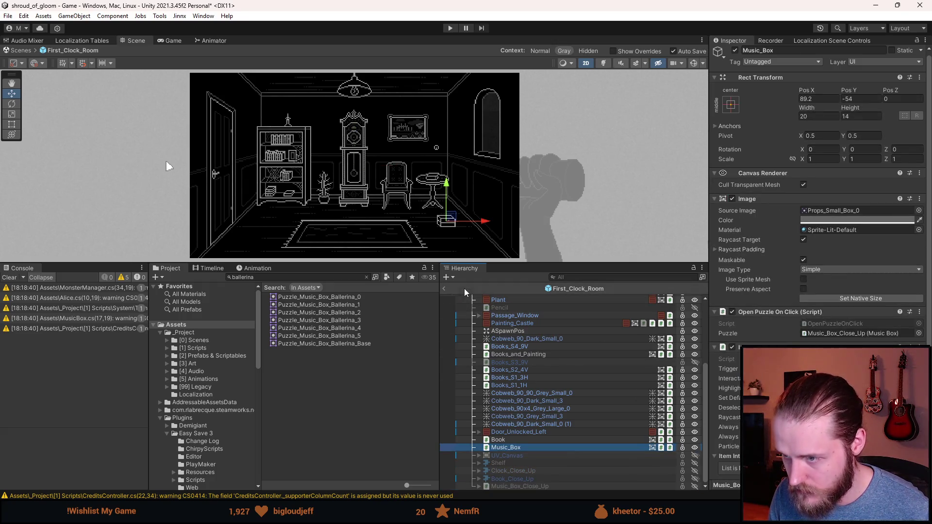
{"action": "left_click", "coordinate": [444, 289]}
{"action": "left_click", "coordinate": [449, 28]}
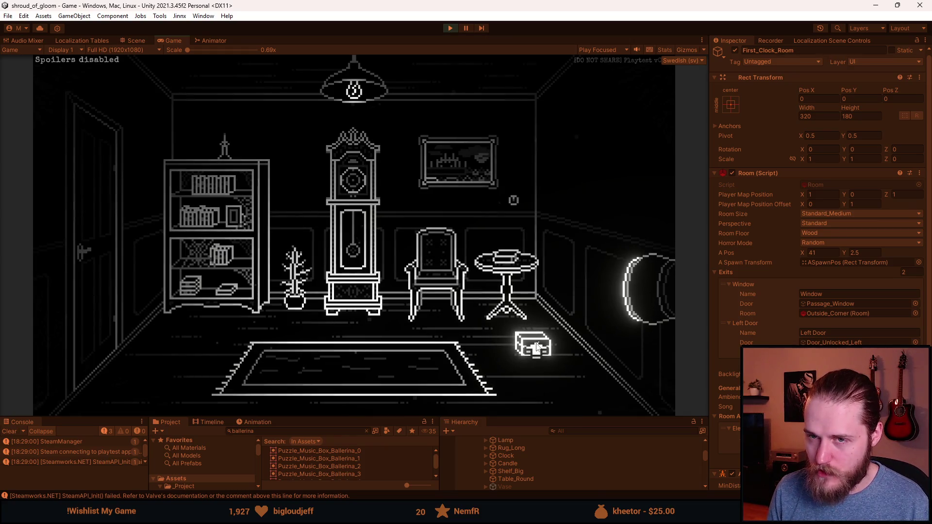
- Test the music box and open the NullReferenceException at MusicBox.cs line 83
{"action": "left_click", "coordinate": [537, 349]}
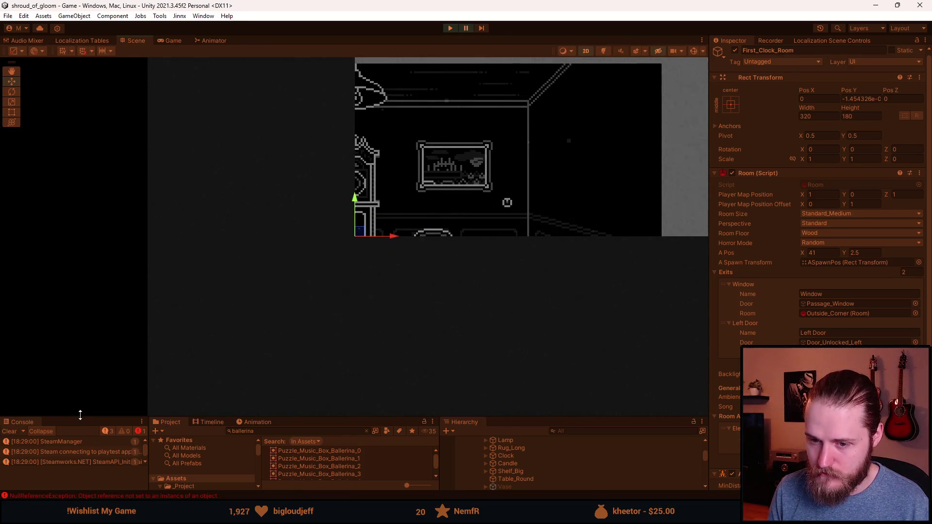
{"action": "left_click_drag", "start_coordinate": [80, 415], "coordinate": [83, 331]}
{"action": "left_click", "coordinate": [73, 388]}
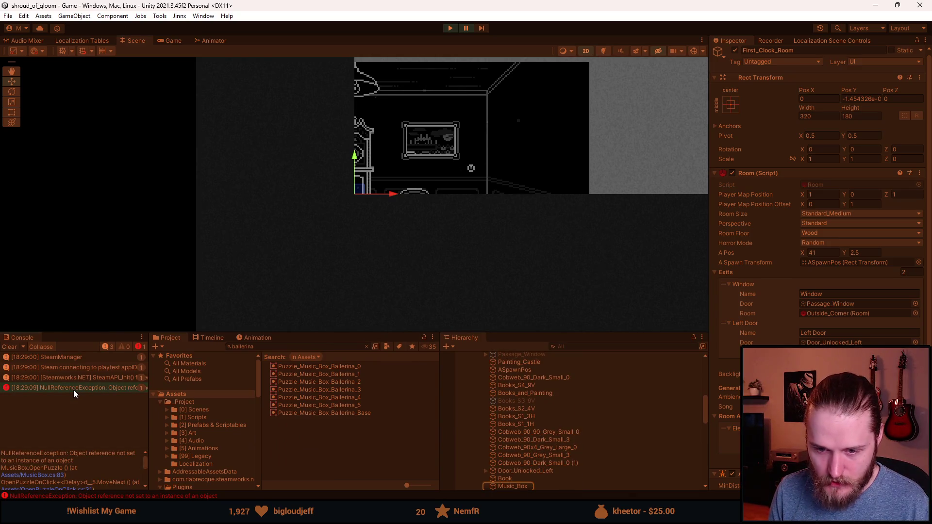
{"action": "double_click", "coordinate": [73, 389]}
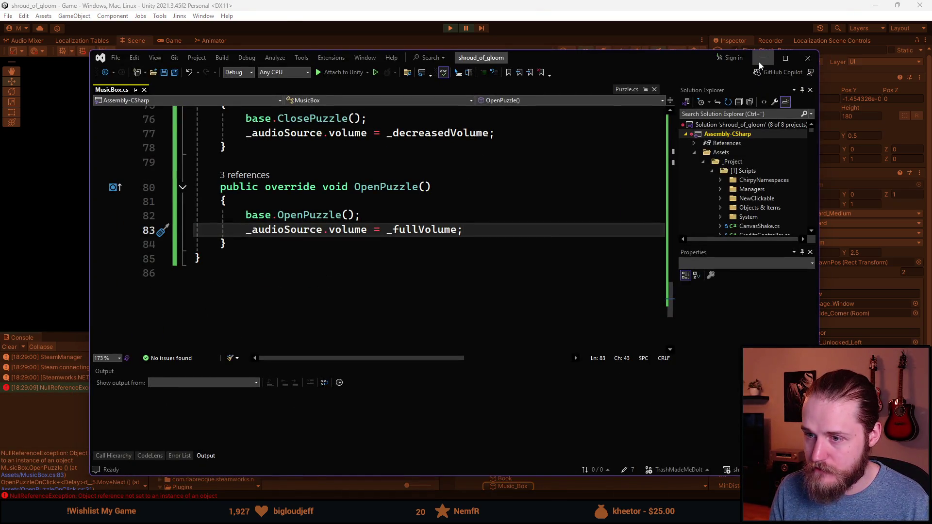
{"action": "left_click", "coordinate": [760, 63]}
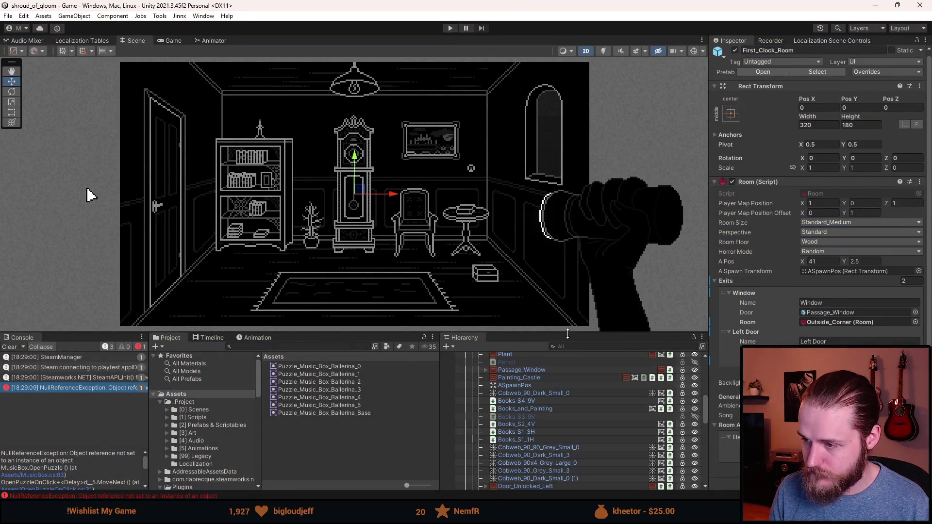
- Select the Music_Box_Close_Up object in the Hierarchy
{"action": "left_click_drag", "start_coordinate": [567, 334], "coordinate": [567, 241]}
{"action": "scroll", "coordinate": [537, 444], "scroll_direction": "down", "scroll_amount": 2}
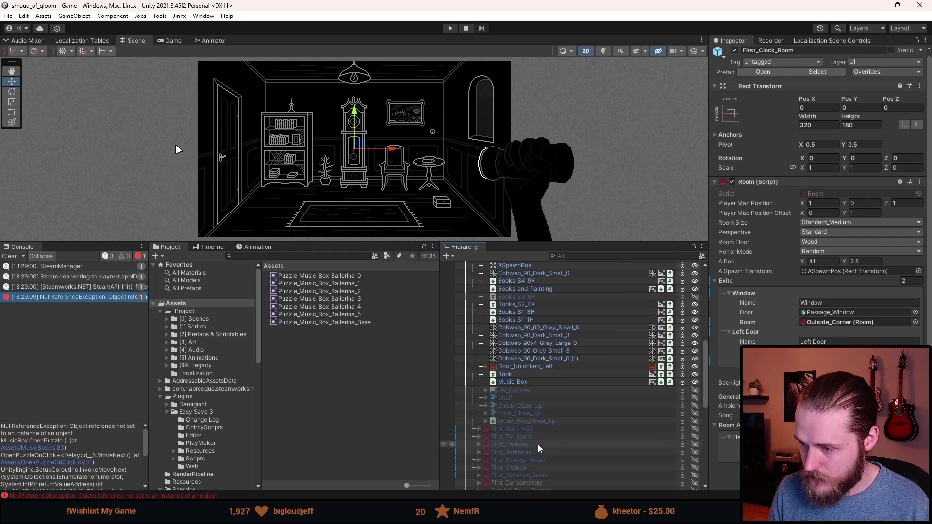
{"action": "left_click", "coordinate": [525, 421]}
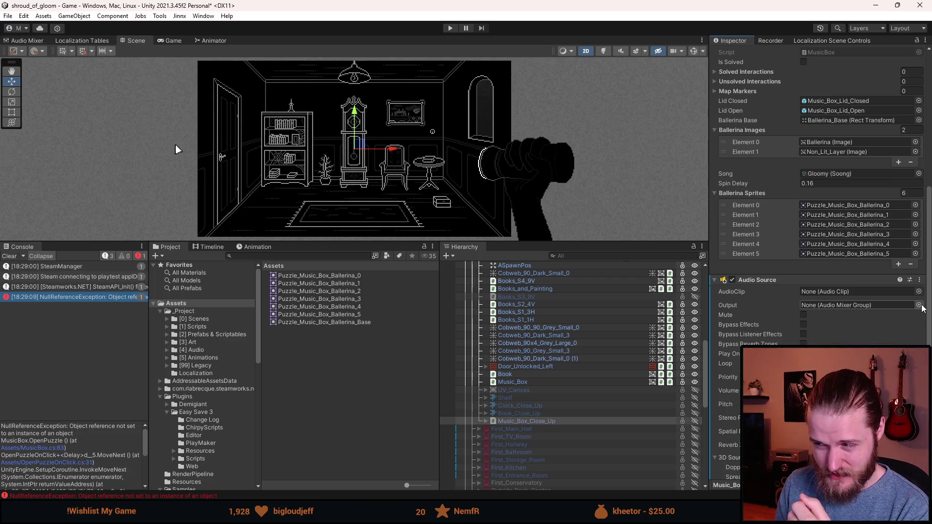
- Route Music_Box_Close_Up's Audio Source output to the Master/SFX mixer group
{"action": "left_click", "coordinate": [920, 306]}
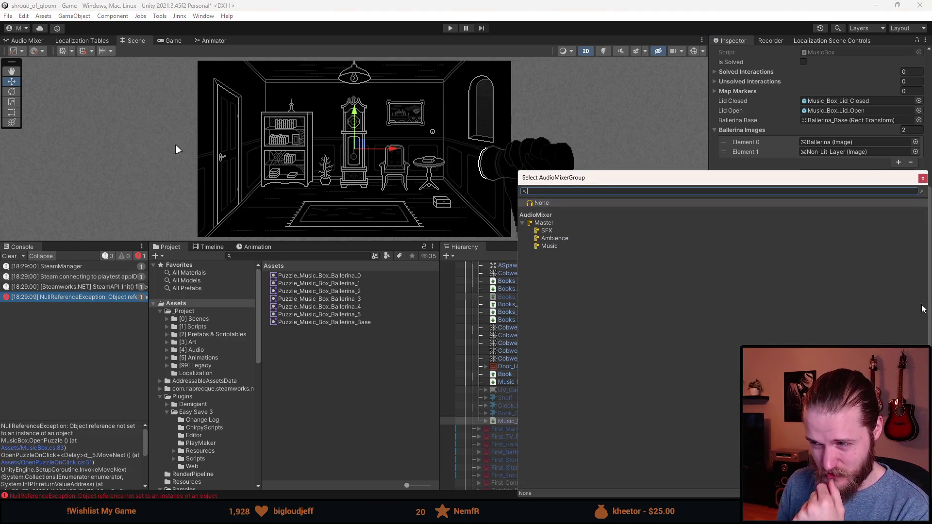
{"action": "left_click", "coordinate": [552, 232]}
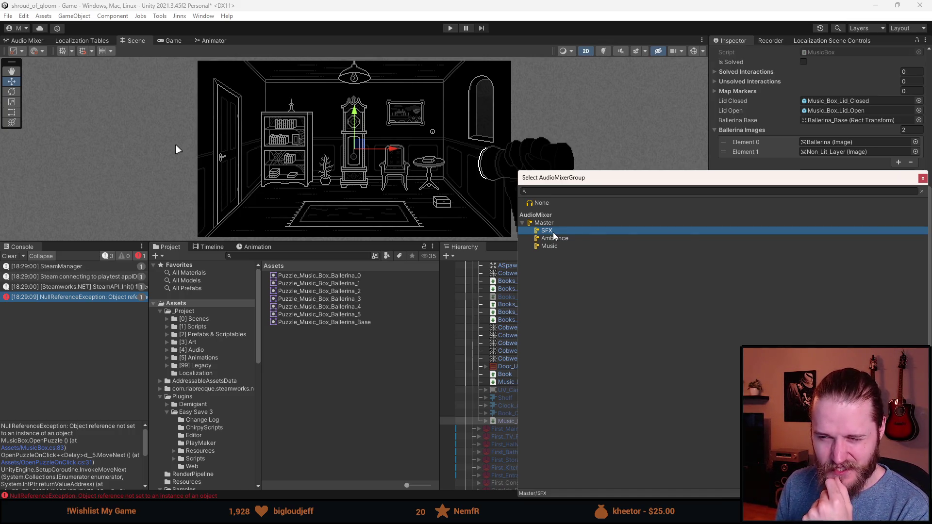
{"action": "double_click", "coordinate": [552, 232]}
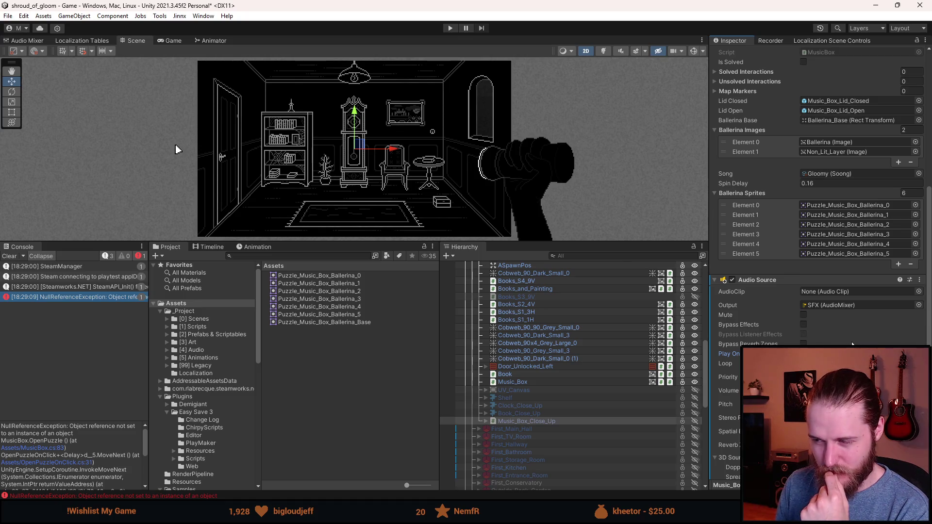
{"action": "key", "text": "alt+Tab"}
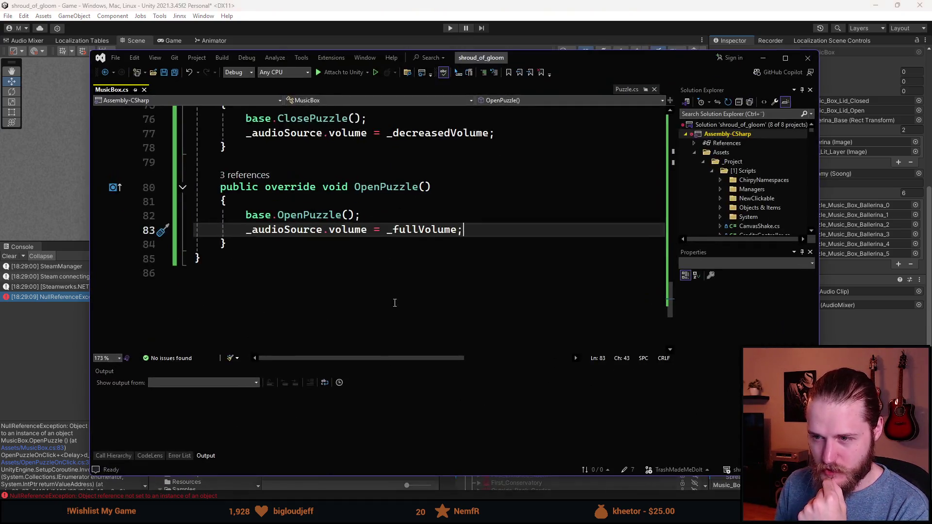
- Add _audioSource.Play(); after the volume line in PlayMusic and save MusicBox.cs
{"action": "scroll", "coordinate": [367, 257], "scroll_direction": "up", "scroll_amount": 4}
{"action": "scroll", "coordinate": [366, 257], "scroll_direction": "up", "scroll_amount": 3}
{"action": "scroll", "coordinate": [366, 257], "scroll_direction": "up", "scroll_amount": 7}
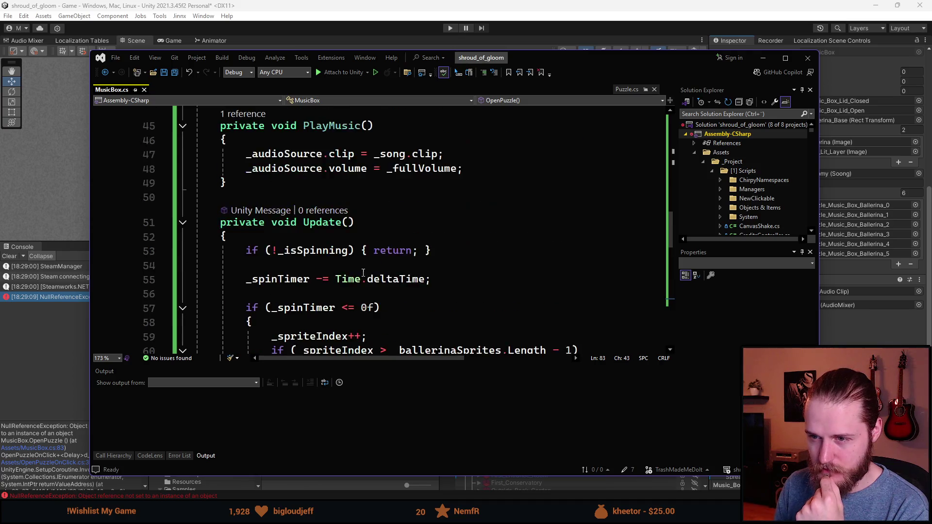
{"action": "left_click", "coordinate": [484, 296]}
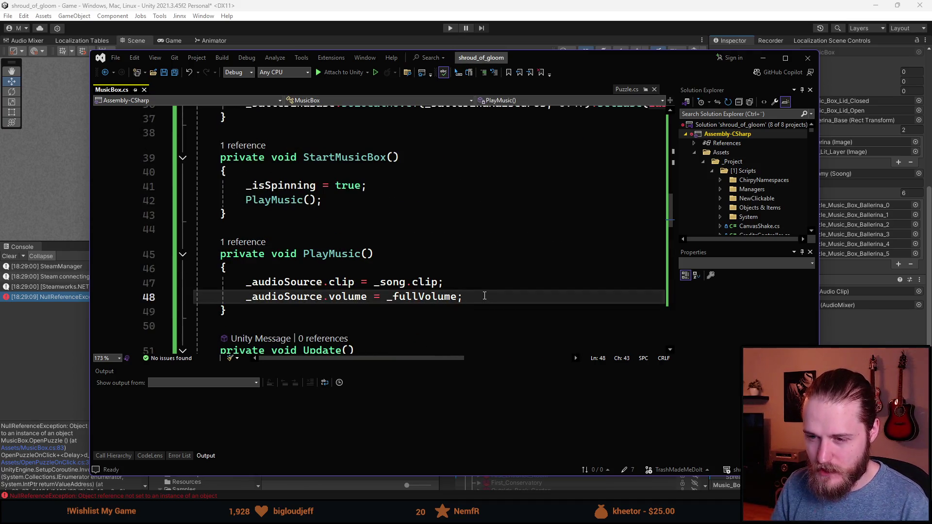
{"action": "key", "text": "Return"}
{"action": "key", "text": "Tab"}
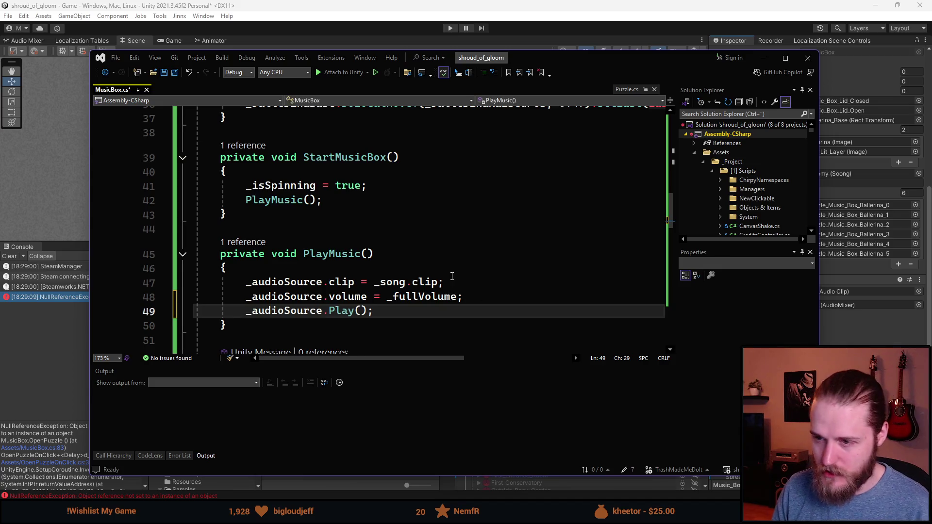
{"action": "scroll", "coordinate": [484, 295], "scroll_direction": "down", "scroll_amount": 4}
{"action": "key", "text": "ctrl+s"}
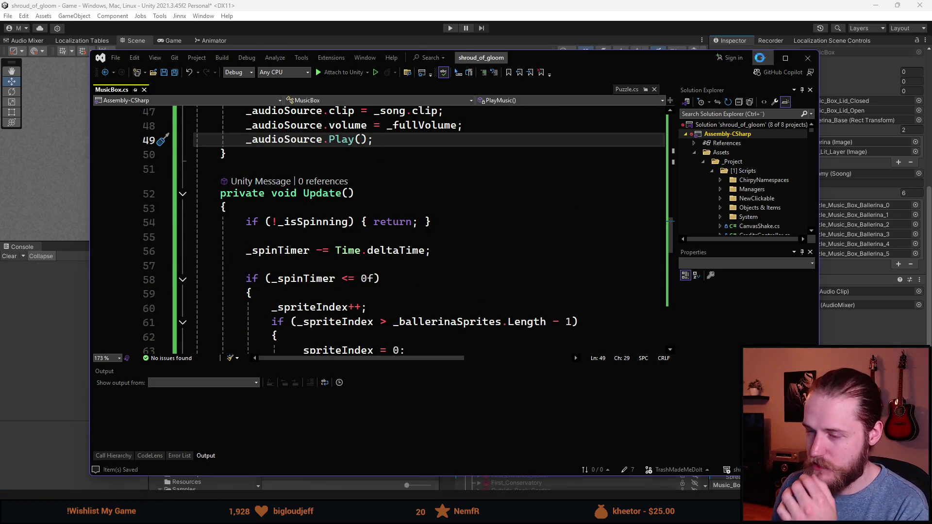
{"action": "left_click", "coordinate": [763, 58]}
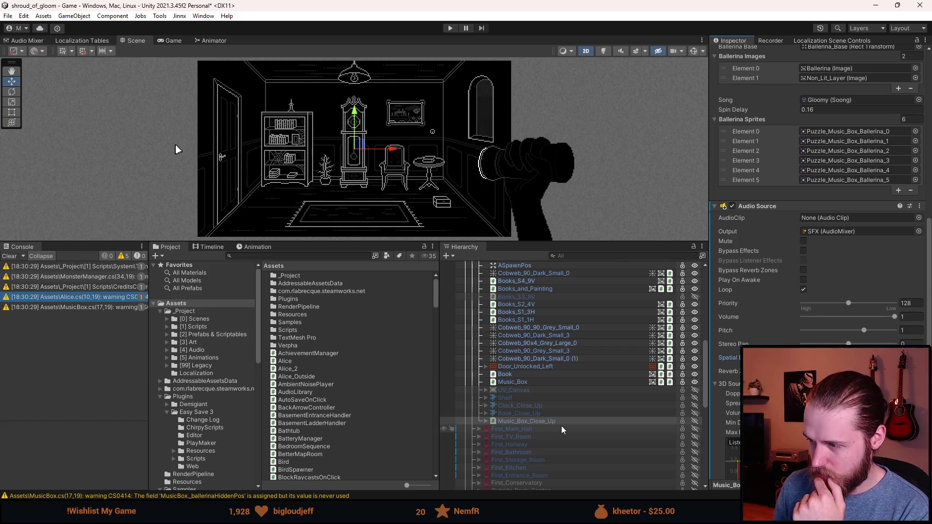
- Save the First_Clock_Room scene and start Play mode to retest the music box
{"action": "scroll", "coordinate": [604, 398], "scroll_direction": "down", "scroll_amount": 3}
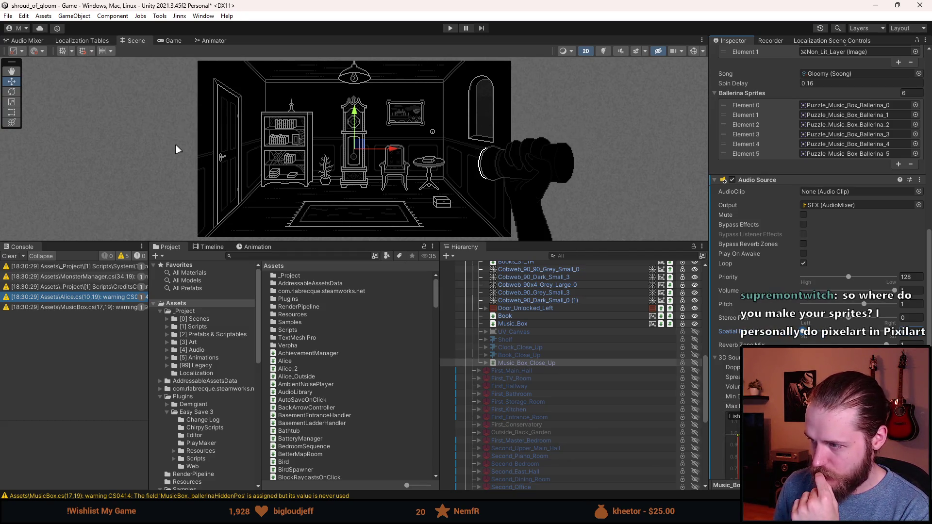
{"action": "scroll", "coordinate": [718, 315], "scroll_direction": "up", "scroll_amount": 3}
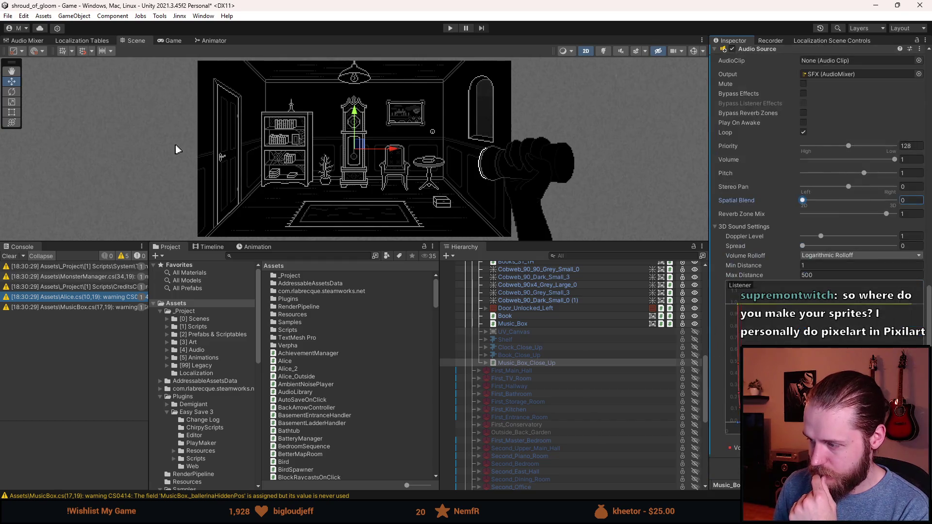
{"action": "key", "text": "ctrl+s"}
{"action": "left_click", "coordinate": [449, 29]}
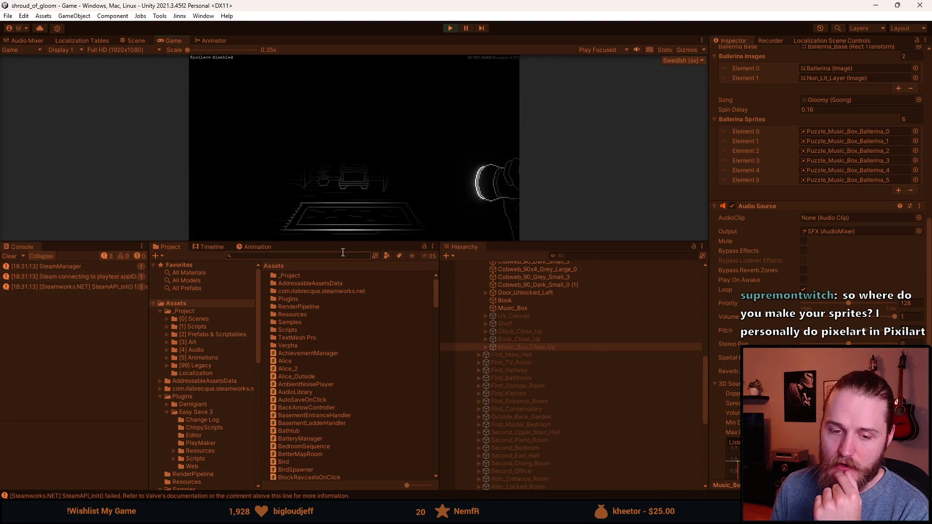
- Enlarge the Game view, click the music box to test it, then return to Scene view
{"action": "mouse_move", "coordinate": [357, 238]}
{"action": "left_mouse_down"}
{"action": "mouse_move", "coordinate": [361, 417]}
{"action": "mouse_move", "coordinate": [339, 432]}
{"action": "left_mouse_up"}
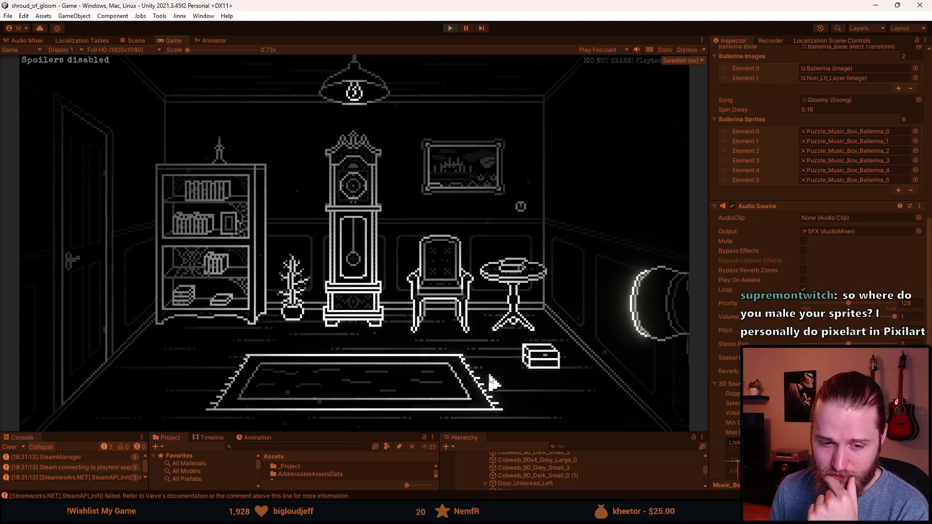
{"action": "left_click", "coordinate": [219, 145]}
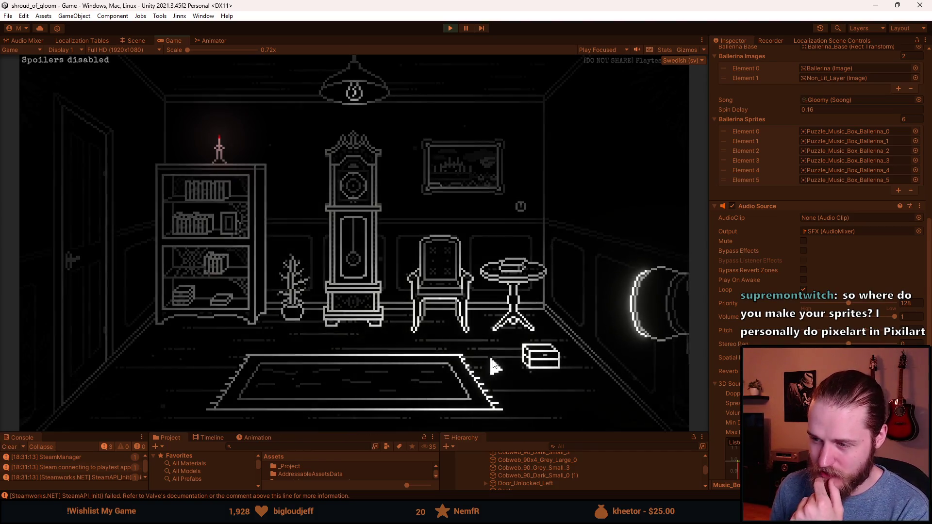
{"action": "left_click", "coordinate": [545, 368]}
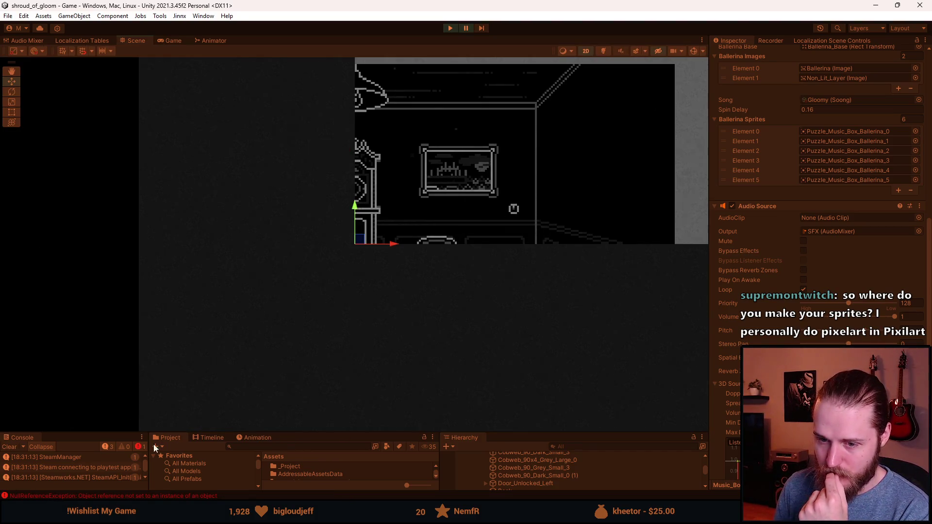
- Open the NullReferenceException's failing line in OpenPuzzle() of MusicBox.cs from the Console
{"action": "left_click_drag", "start_coordinate": [280, 432], "coordinate": [280, 353]}
{"action": "left_click", "coordinate": [86, 408]}
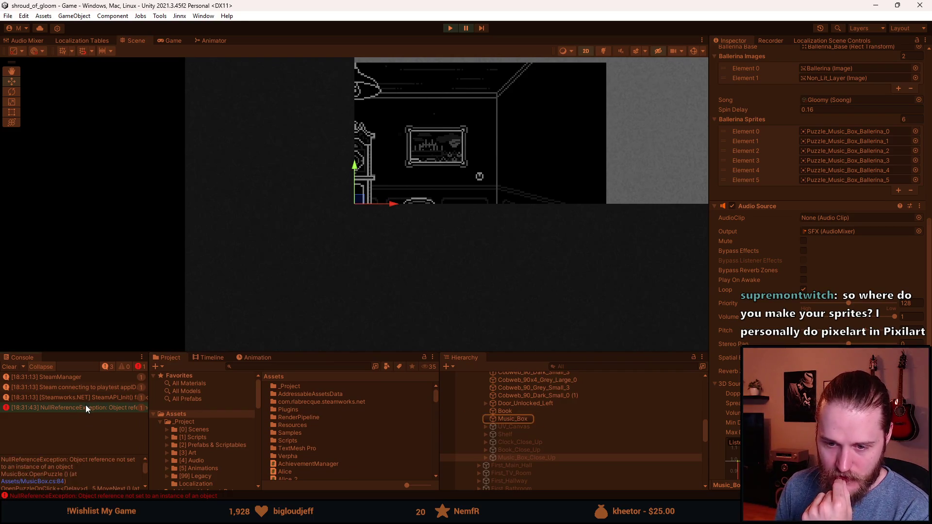
{"action": "double_click", "coordinate": [98, 406]}
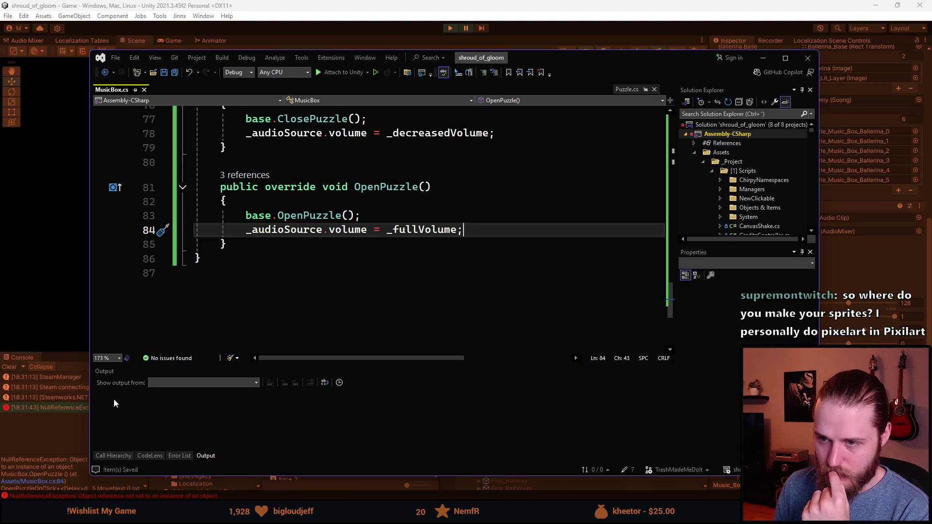
{"action": "mouse_move", "coordinate": [288, 243]}
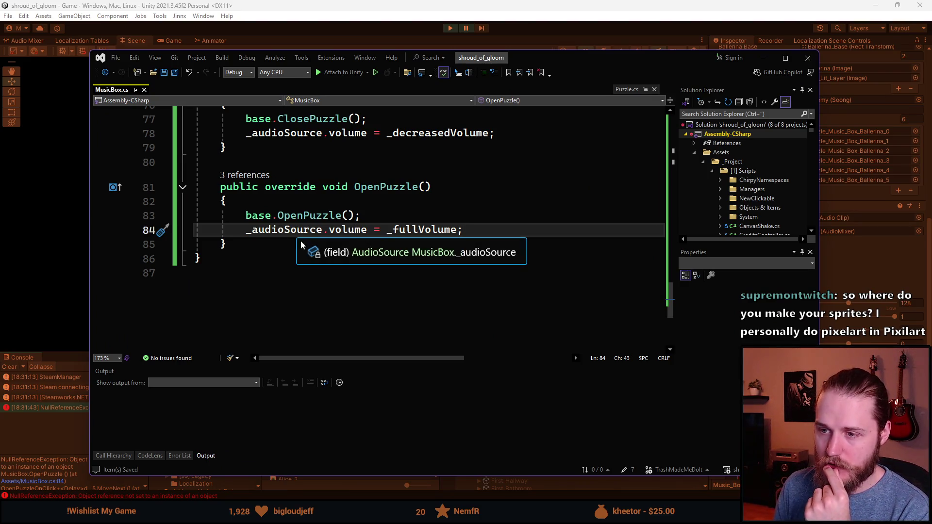
{"action": "mouse_move", "coordinate": [416, 232]}
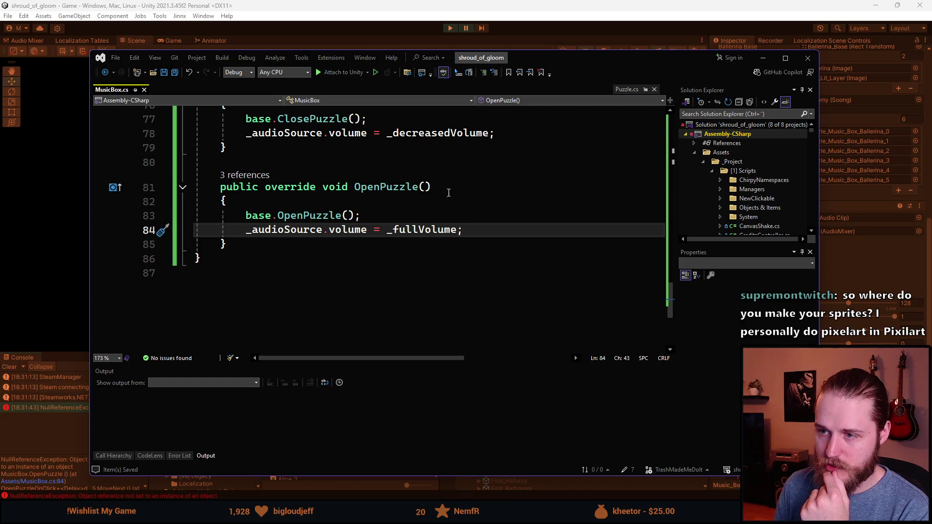
{"action": "left_click", "coordinate": [451, 28]}
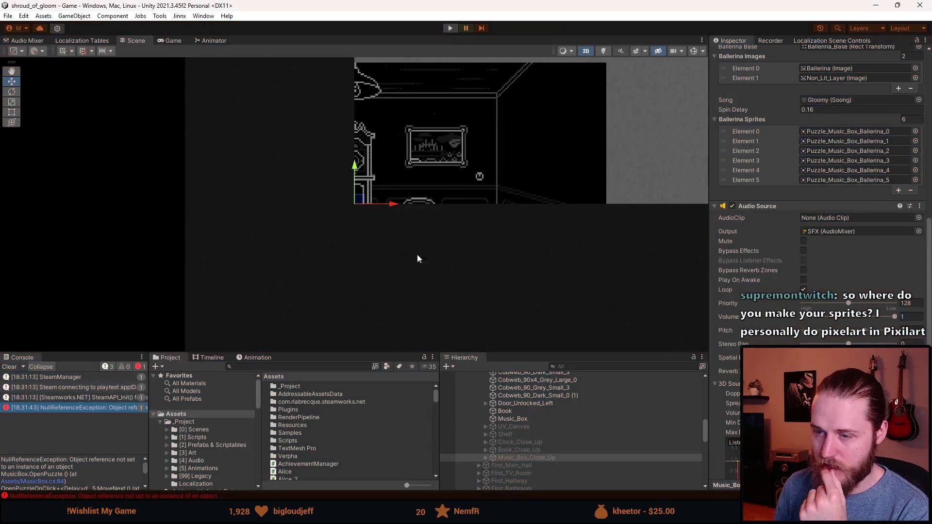
{"action": "key", "text": "alt+Tab"}
- Scroll MusicBox.cs up to the _audioSource field declaration and select its private keyword
{"action": "scroll", "coordinate": [476, 312], "scroll_direction": "up", "scroll_amount": 2}
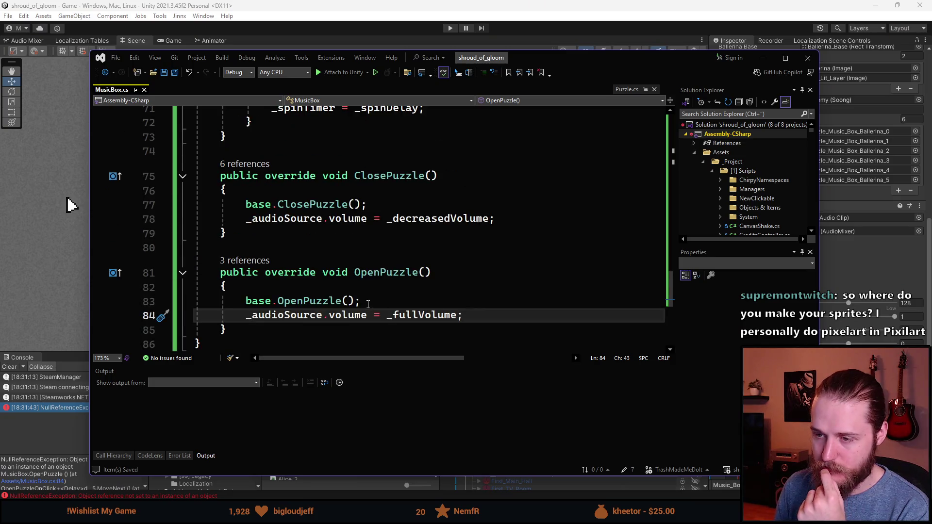
{"action": "key", "text": "Up"}
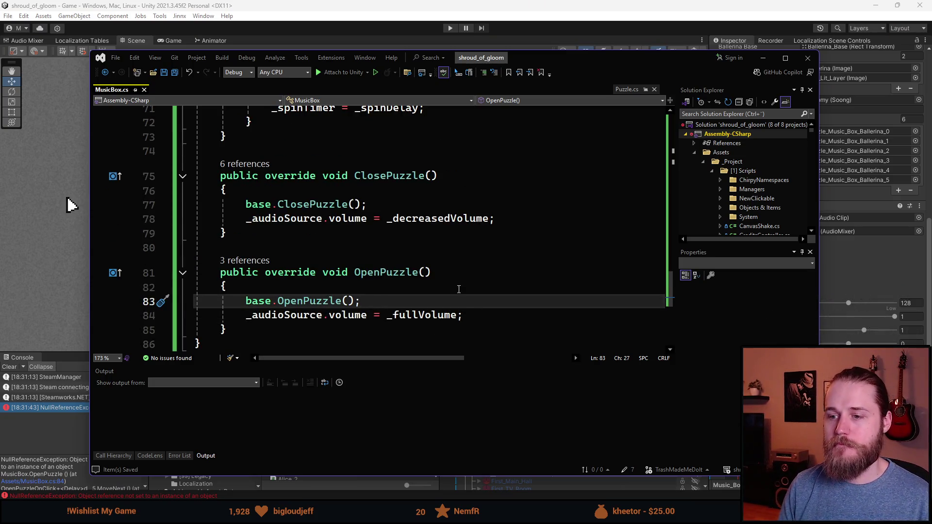
{"action": "scroll", "coordinate": [349, 259], "scroll_direction": "up", "scroll_amount": 12}
{"action": "scroll", "coordinate": [349, 259], "scroll_direction": "up", "scroll_amount": 4}
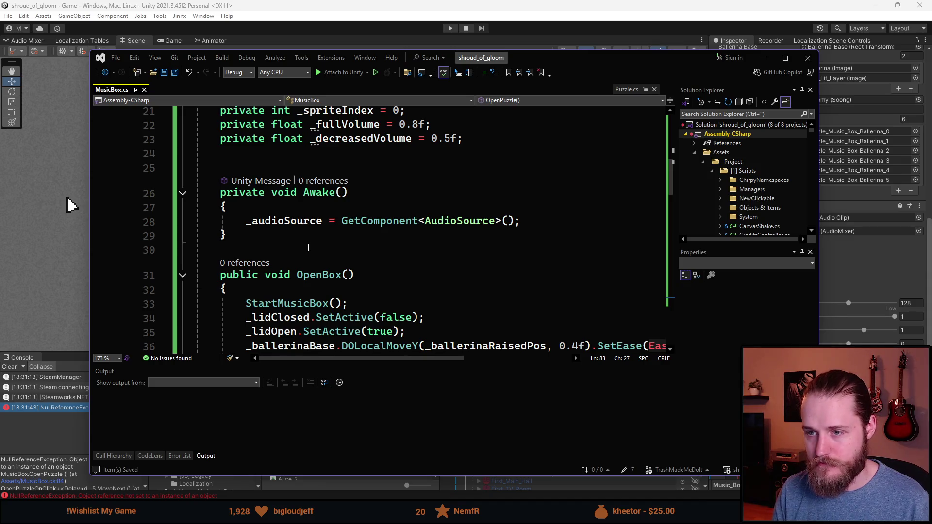
{"action": "scroll", "coordinate": [341, 271], "scroll_direction": "up", "scroll_amount": 3}
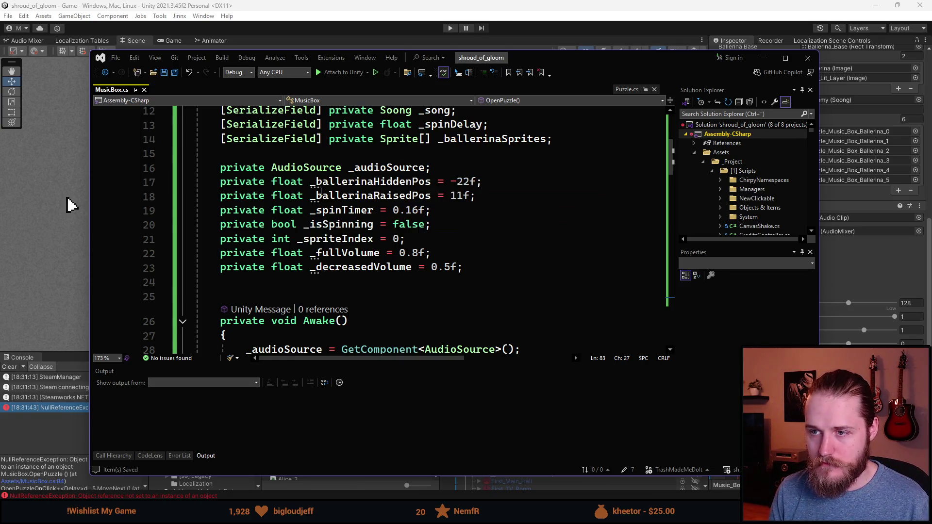
{"action": "double_click", "coordinate": [238, 174]}
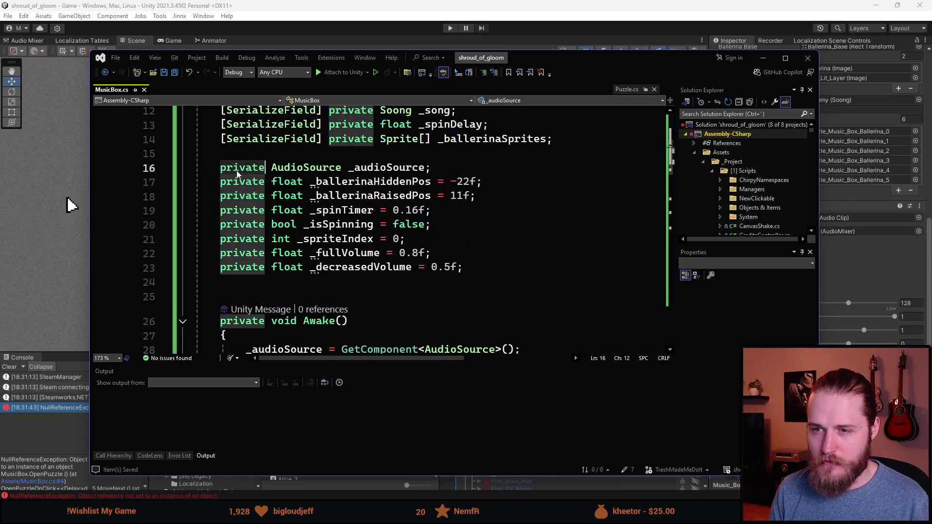
- Make the _audioSource field [SerializeField] private using the sfp snippet
{"action": "type", "text": "sfp"}
{"action": "key", "text": "Tab"}
{"action": "type", "text": ";"}
{"action": "key", "text": "BackSpace"}
{"action": "key", "text": "BackSpace"}
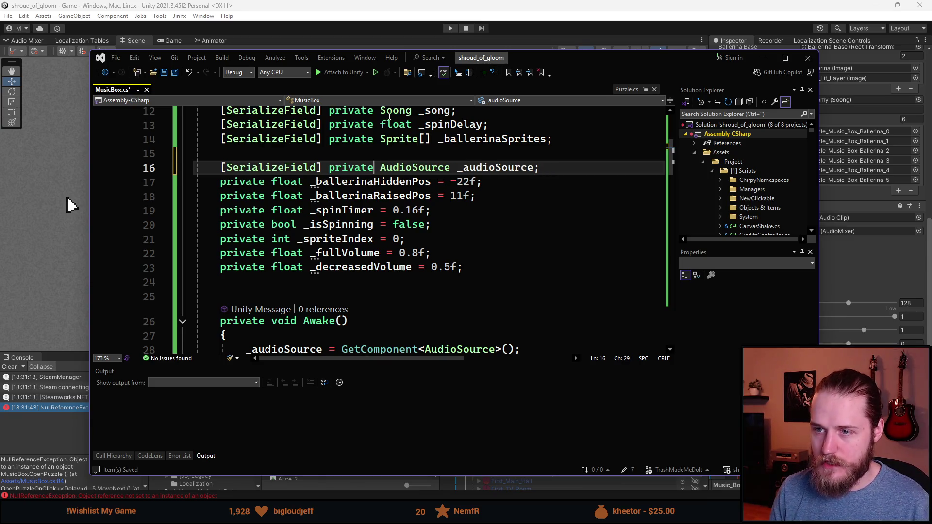
- Delete the Awake() method that fetched the audio source, then return to Unity
{"action": "scroll", "coordinate": [483, 217], "scroll_direction": "down", "scroll_amount": 2}
{"action": "left_click", "coordinate": [306, 264]}
{"action": "key", "text": "shift+Up"}
{"action": "key", "text": "shift+Up"}
{"action": "key", "text": "shift+Up"}
{"action": "key", "text": "Delete"}
{"action": "key", "text": "BackSpace"}
{"action": "key", "text": "BackSpace"}
{"action": "scroll", "coordinate": [331, 262], "scroll_direction": "down", "scroll_amount": 9}
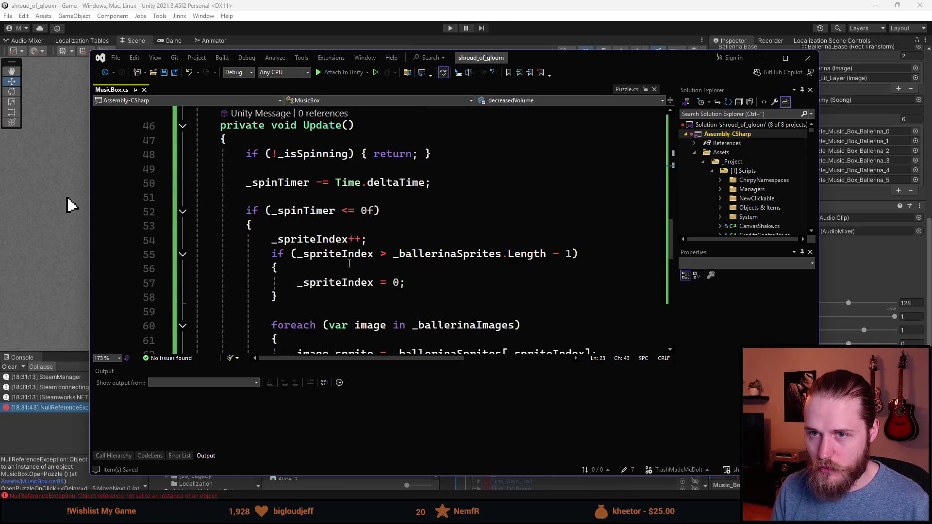
{"action": "scroll", "coordinate": [349, 263], "scroll_direction": "down", "scroll_amount": 4}
{"action": "scroll", "coordinate": [349, 263], "scroll_direction": "down", "scroll_amount": 3}
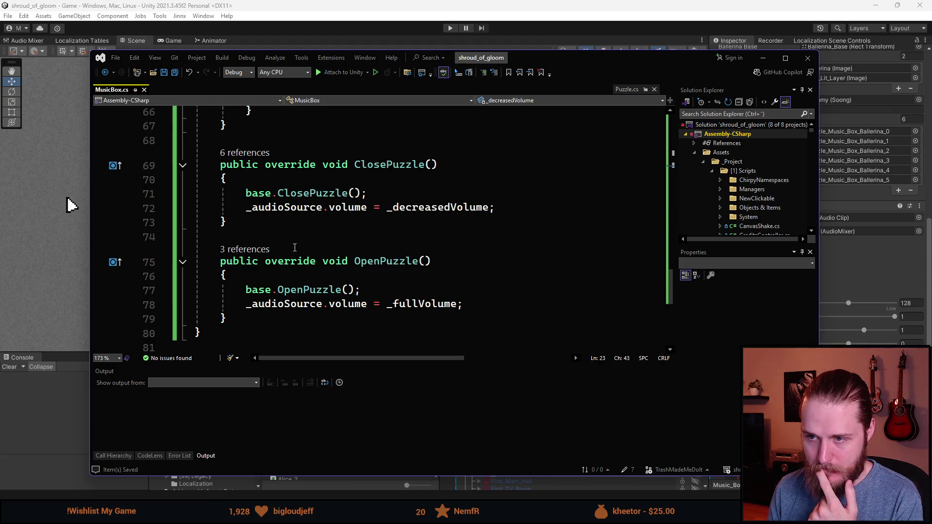
{"action": "scroll", "coordinate": [295, 248], "scroll_direction": "up", "scroll_amount": 9}
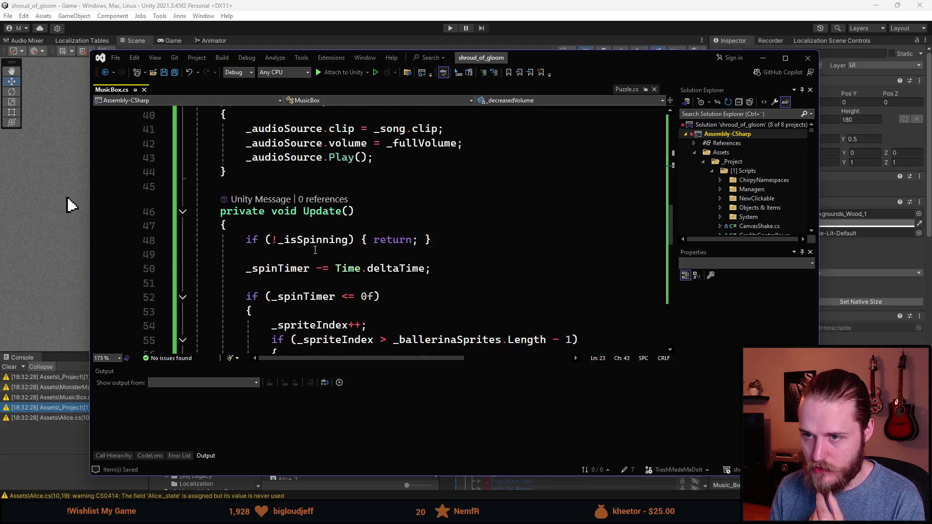
{"action": "scroll", "coordinate": [315, 249], "scroll_direction": "up", "scroll_amount": 2}
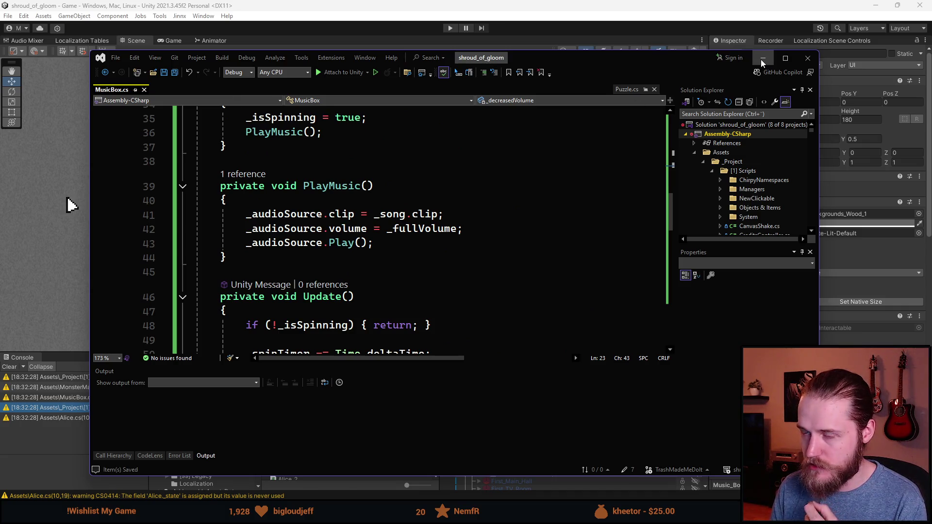
{"action": "left_click", "coordinate": [762, 62]}
{"action": "scroll", "coordinate": [768, 291], "scroll_direction": "down", "scroll_amount": 5}
- Copy the Audio Source component onto the Music_Box object and save the scene
{"action": "right_click", "coordinate": [766, 337]}
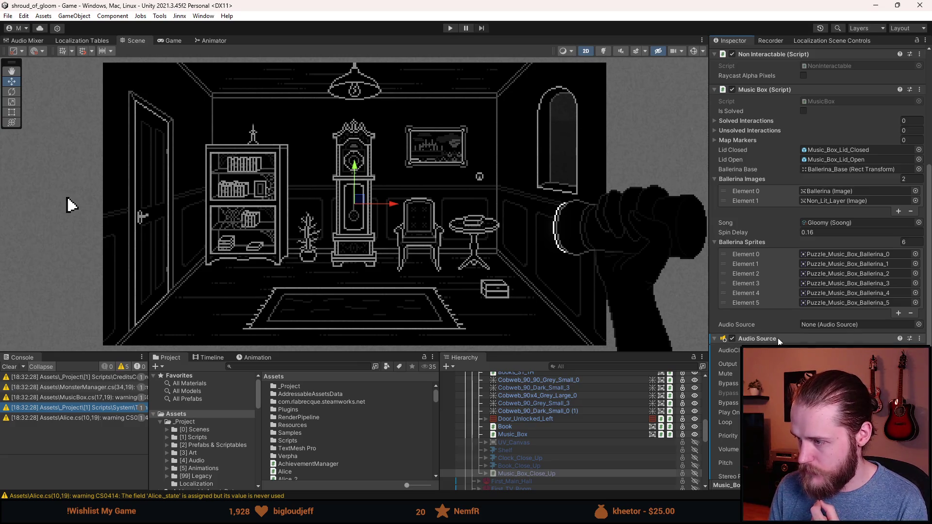
{"action": "left_click", "coordinate": [802, 344]}
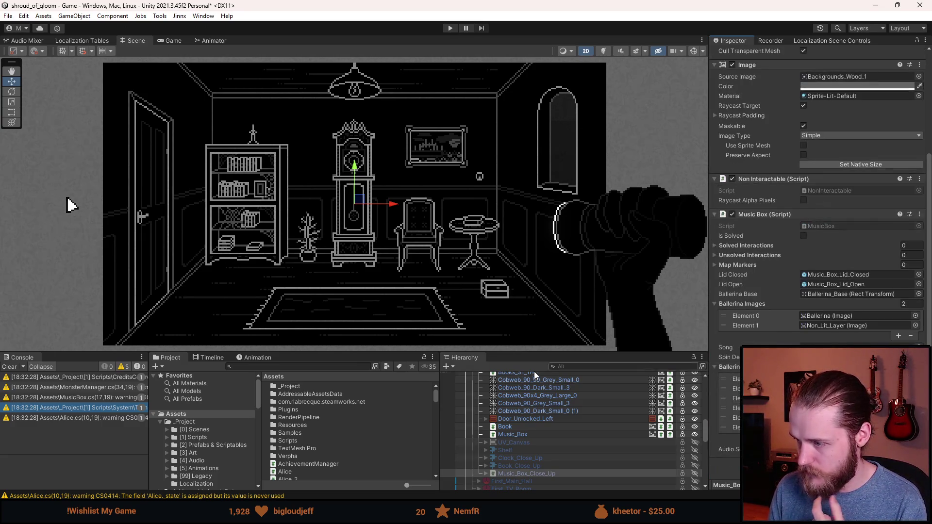
{"action": "left_click", "coordinate": [512, 434]}
{"action": "right_click", "coordinate": [767, 275]}
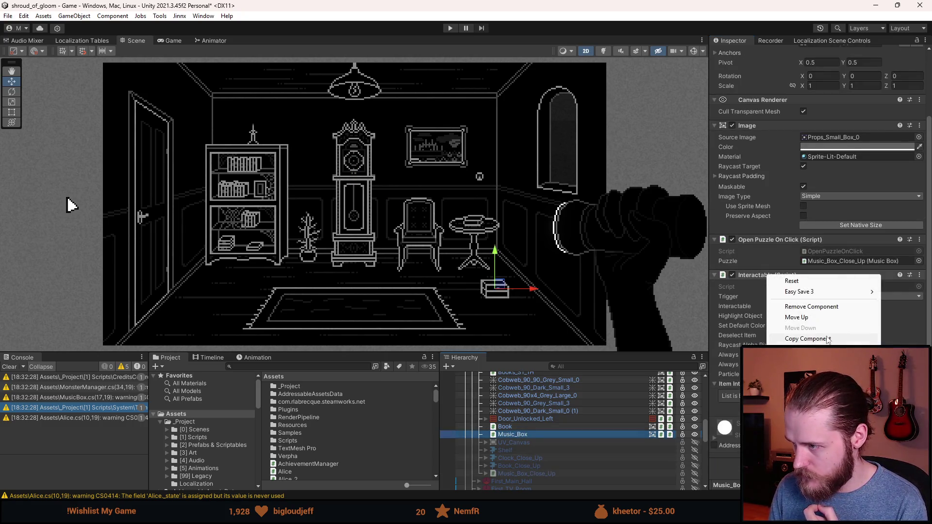
{"action": "key", "text": "Escape"}
{"action": "scroll", "coordinate": [820, 262], "scroll_direction": "down", "scroll_amount": 8}
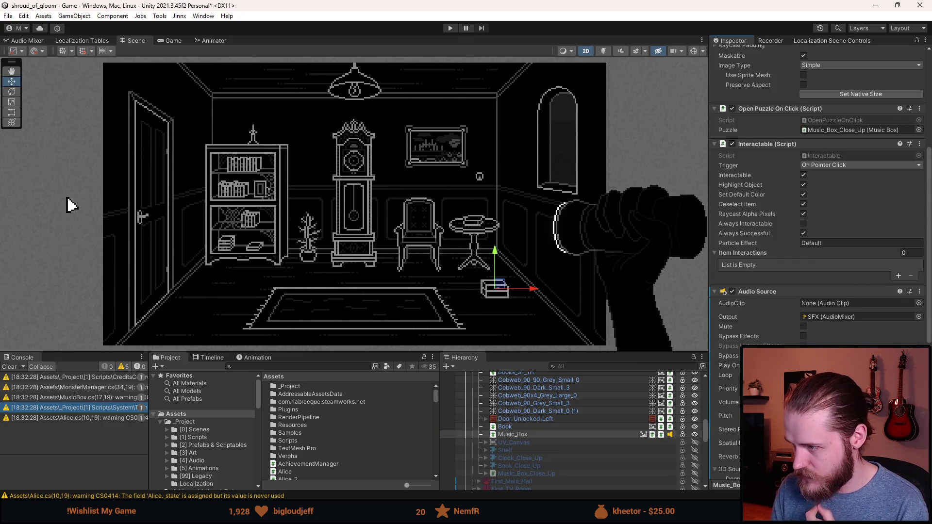
{"action": "left_click", "coordinate": [531, 474]}
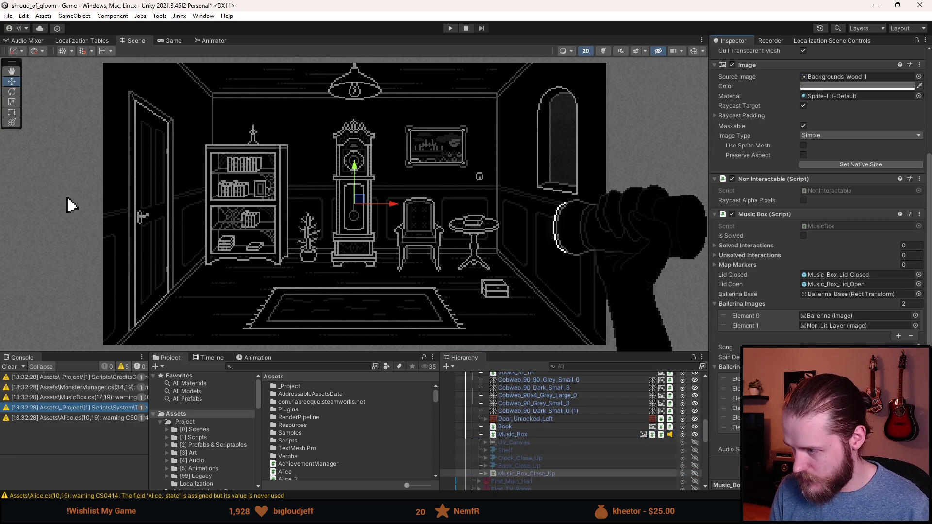
{"action": "key", "text": "ctrl+s"}
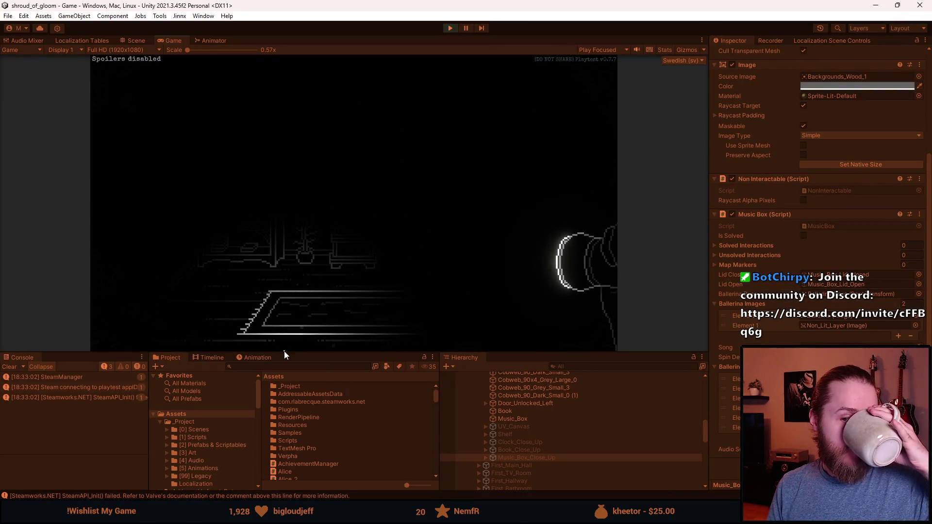
- Enlarge the Game view, open the music box close-up in-game, then stop Play mode
{"action": "left_click_drag", "start_coordinate": [284, 355], "coordinate": [291, 440]}
{"action": "left_click", "coordinate": [542, 360]}
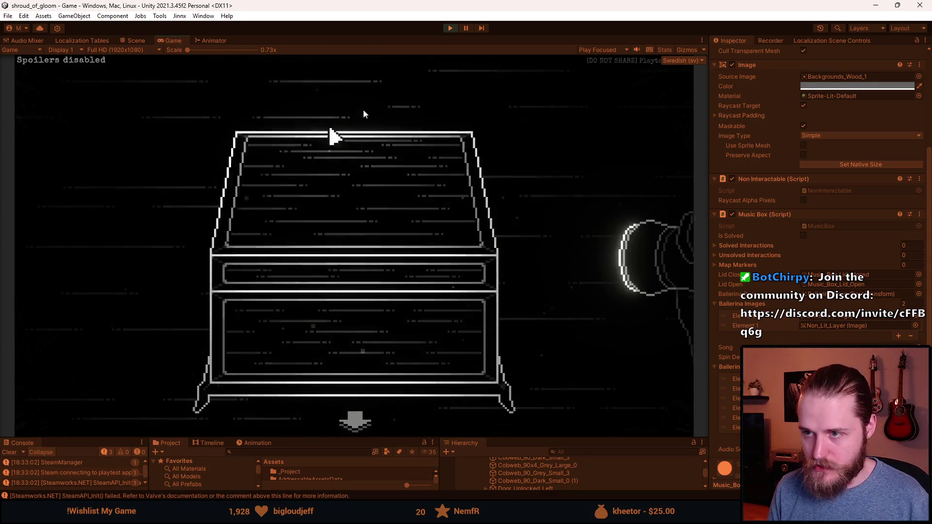
{"action": "left_click", "coordinate": [451, 28]}
- Wire the close-up BackButton's On Click to the music box's ClosePuzzle() function
{"action": "left_click_drag", "start_coordinate": [506, 439], "coordinate": [505, 291]}
{"action": "scroll", "coordinate": [571, 432], "scroll_direction": "down", "scroll_amount": 2}
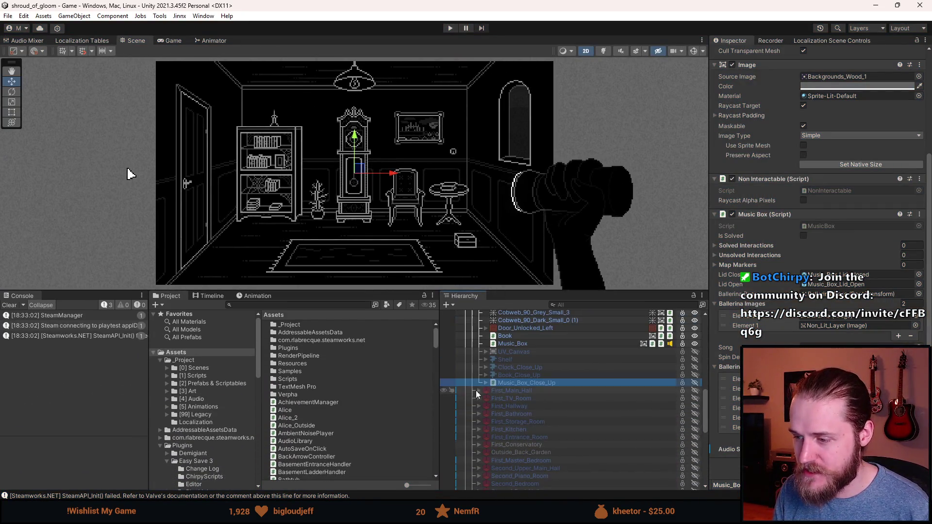
{"action": "left_click", "coordinate": [486, 384]}
{"action": "left_click", "coordinate": [553, 406]}
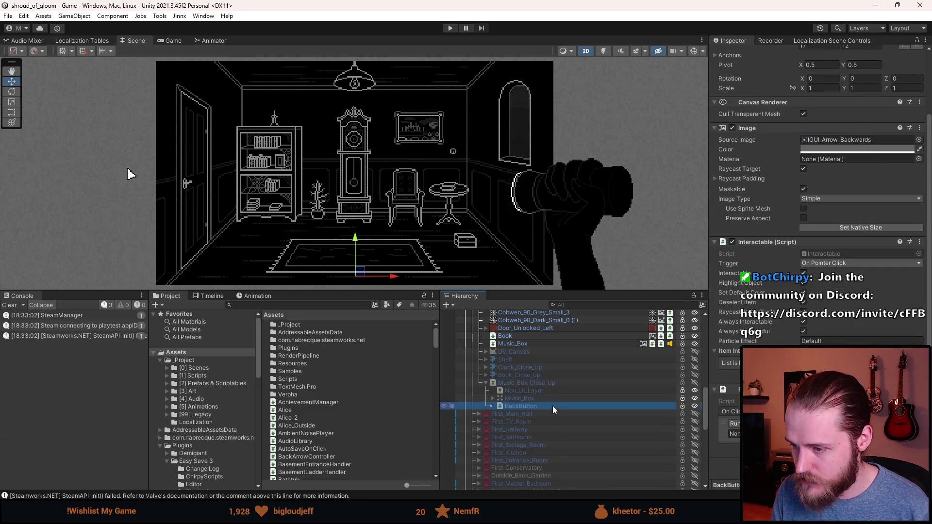
{"action": "left_click_drag", "start_coordinate": [535, 385], "coordinate": [756, 433]}
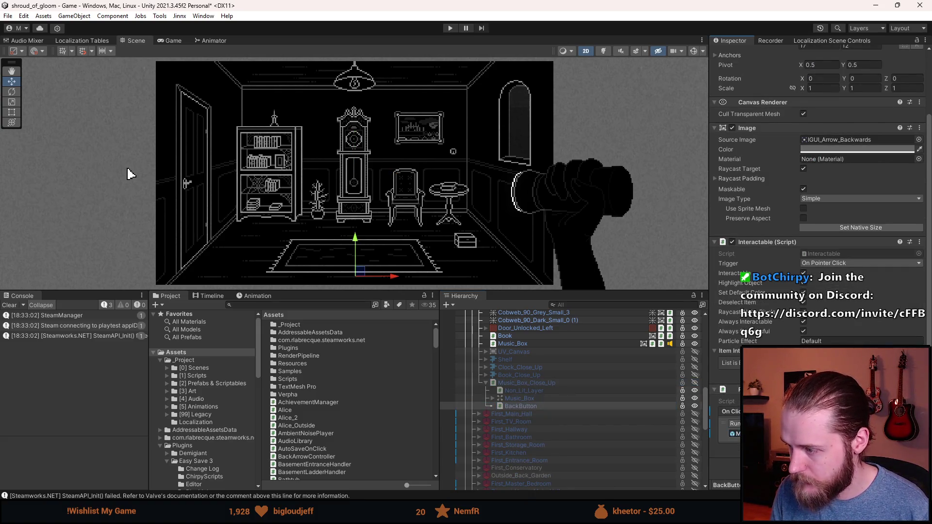
{"action": "left_click", "coordinate": [825, 423]}
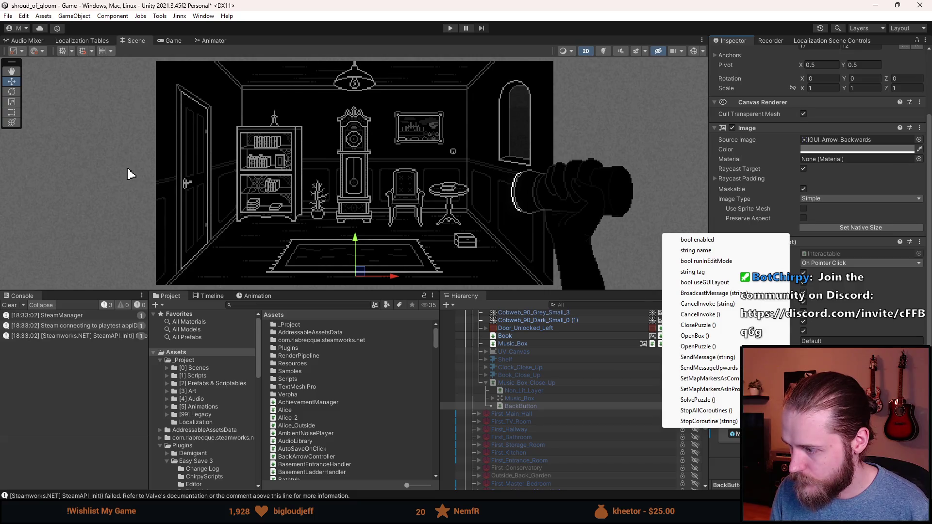
{"action": "left_click", "coordinate": [706, 346]}
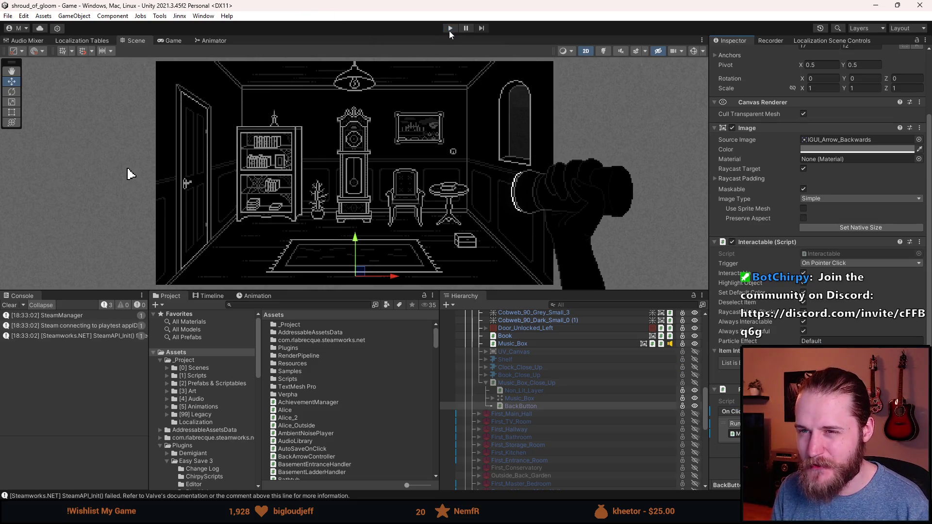
- Start Play mode and open and exit the small box close-up a few times
{"action": "left_click", "coordinate": [449, 31]}
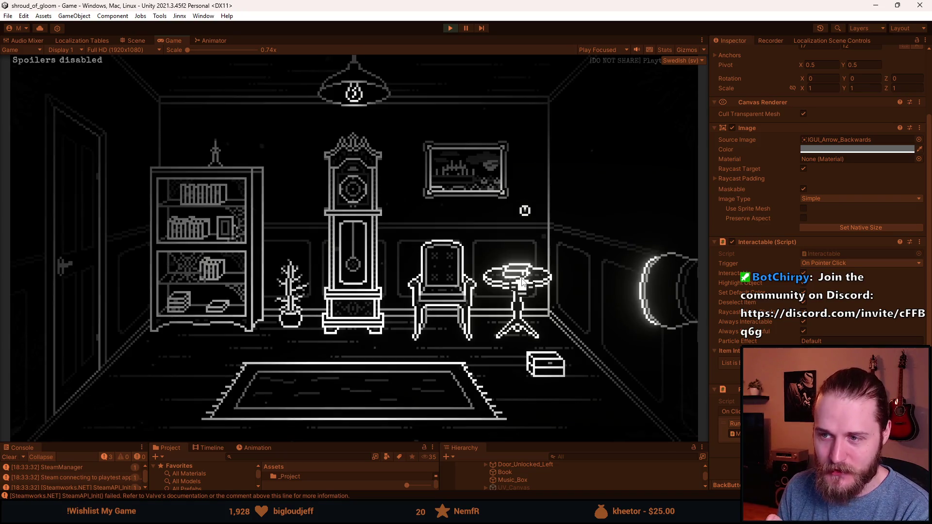
{"action": "left_click", "coordinate": [533, 375]}
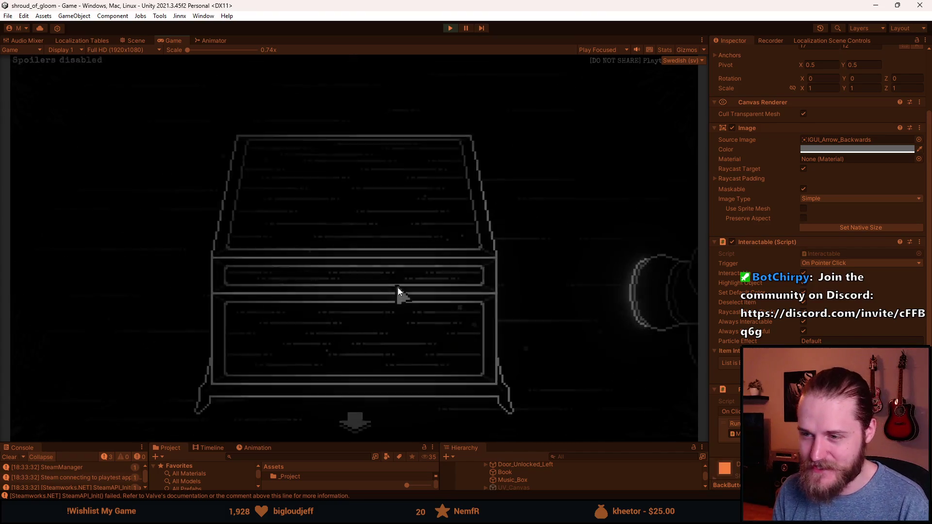
{"action": "left_click", "coordinate": [397, 287]}
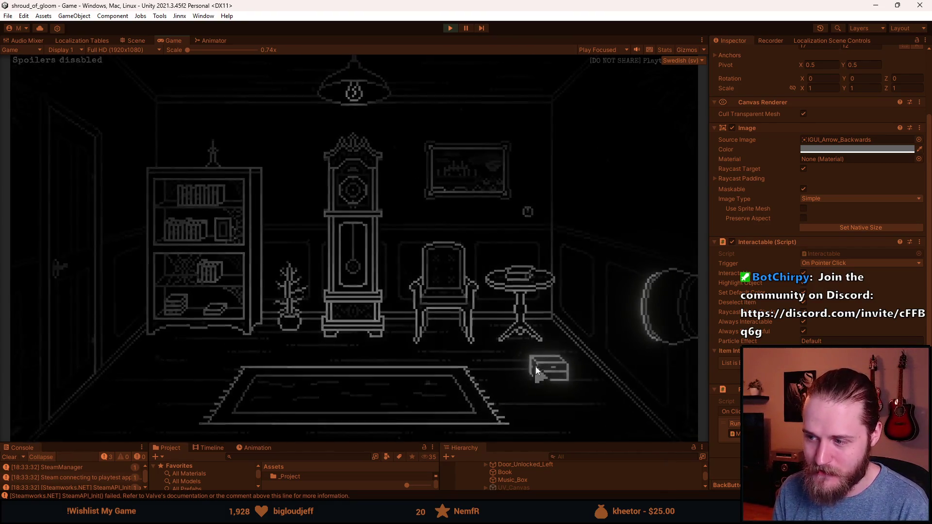
{"action": "left_click", "coordinate": [535, 365]}
{"action": "left_click", "coordinate": [355, 430]}
{"action": "left_click", "coordinate": [541, 367]}
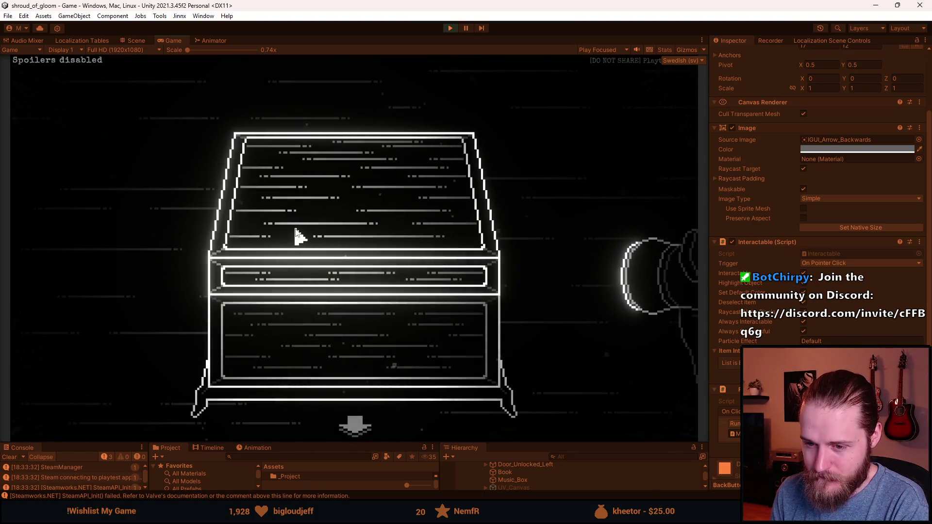
- Check MusicBox.cs, then open the music box lid and return to the room
{"action": "key", "text": "alt+Tab"}
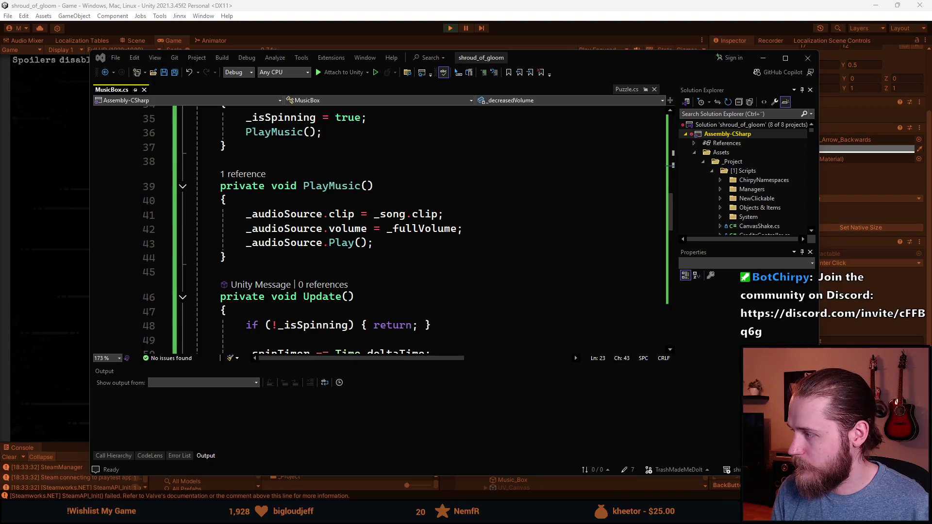
{"action": "key", "text": "alt+Tab"}
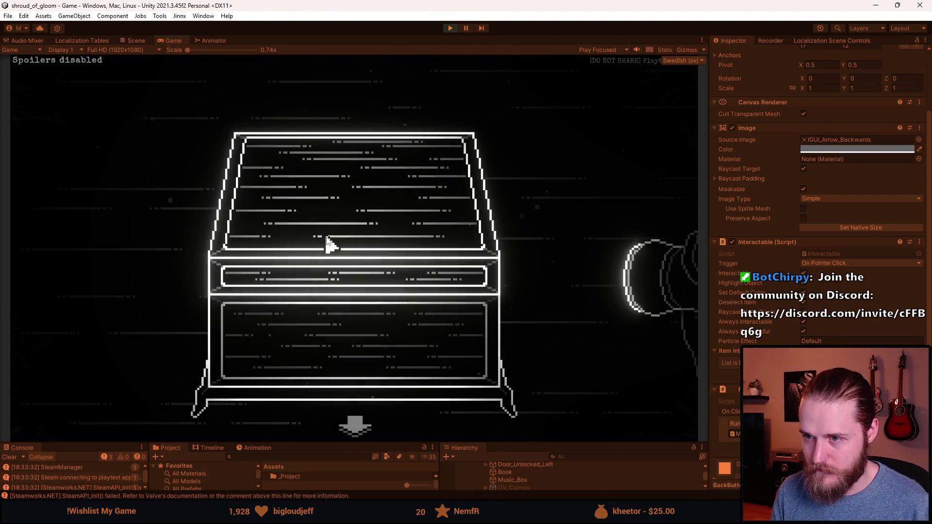
{"action": "left_click", "coordinate": [327, 241]}
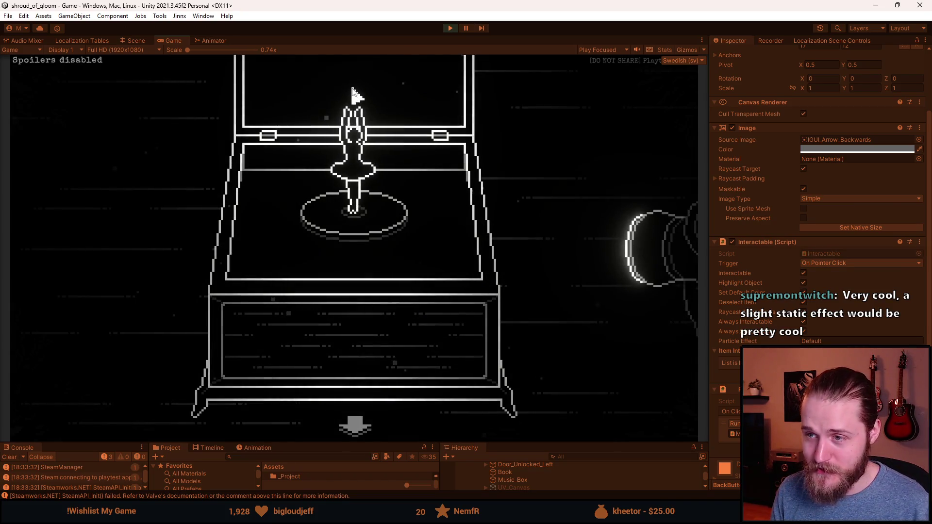
{"action": "left_click", "coordinate": [360, 432]}
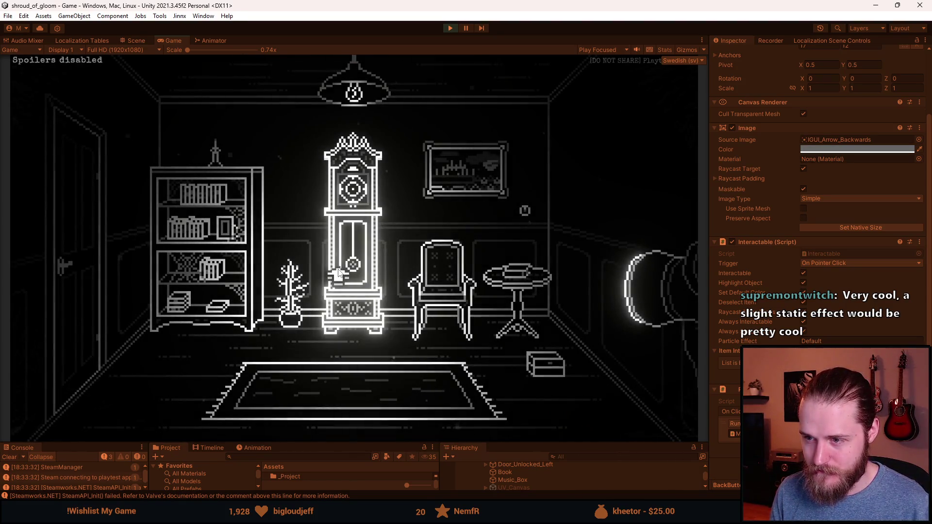
- Open and leave the music box close-up twice
{"action": "left_click", "coordinate": [545, 366]}
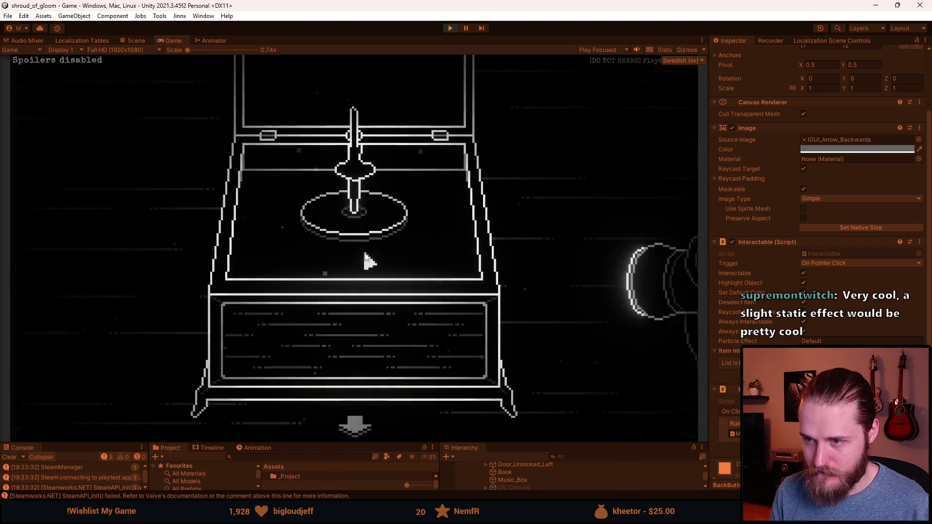
{"action": "left_click", "coordinate": [357, 430]}
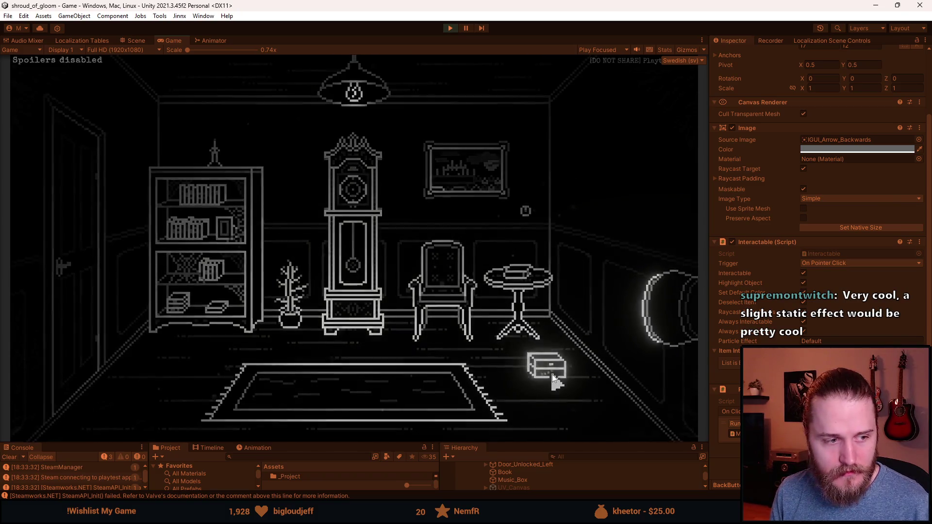
{"action": "left_click", "coordinate": [551, 375]}
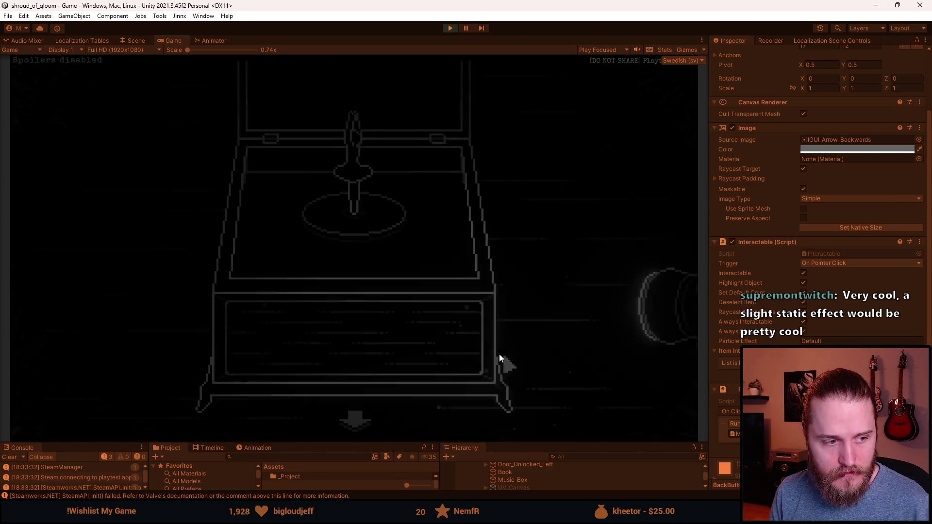
{"action": "left_click", "coordinate": [355, 429]}
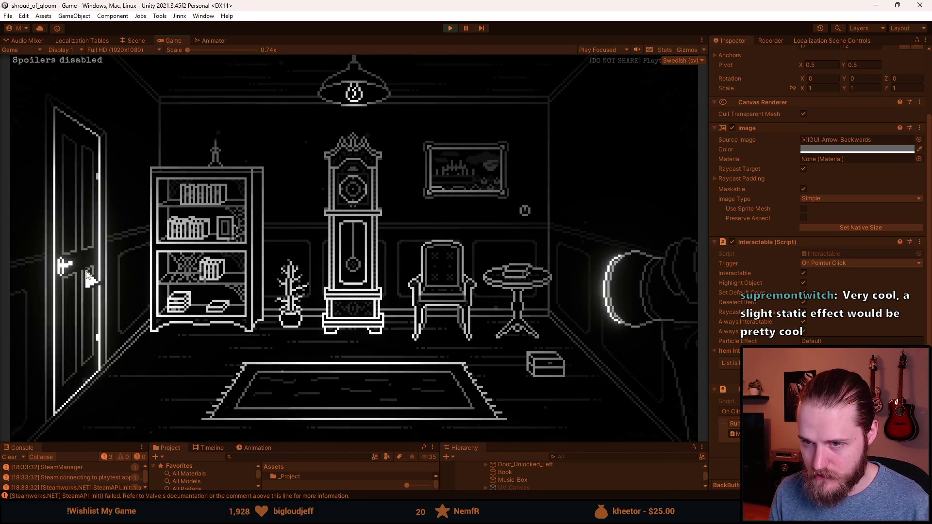
- Walk through the door into the staircase hallway and back to the music box room
{"action": "left_click", "coordinate": [86, 273]}
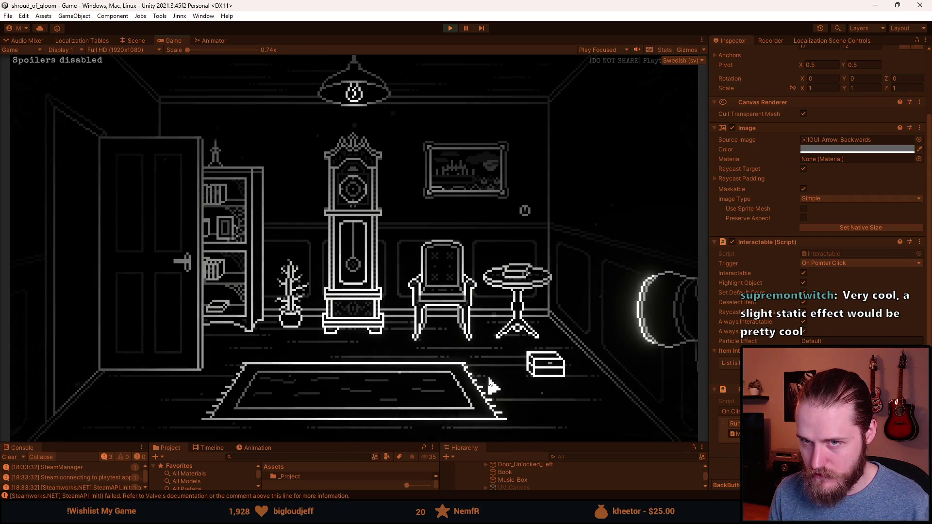
{"action": "left_click", "coordinate": [129, 324]}
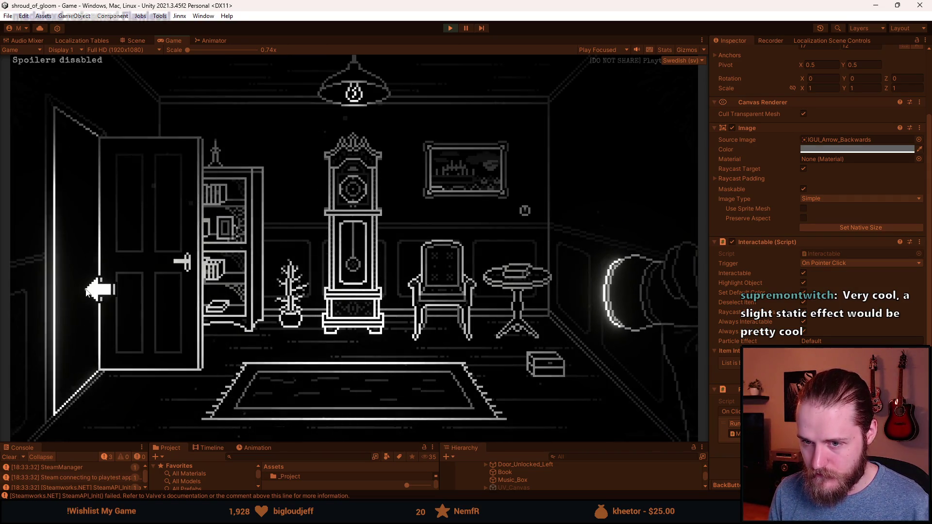
{"action": "left_click", "coordinate": [93, 289]}
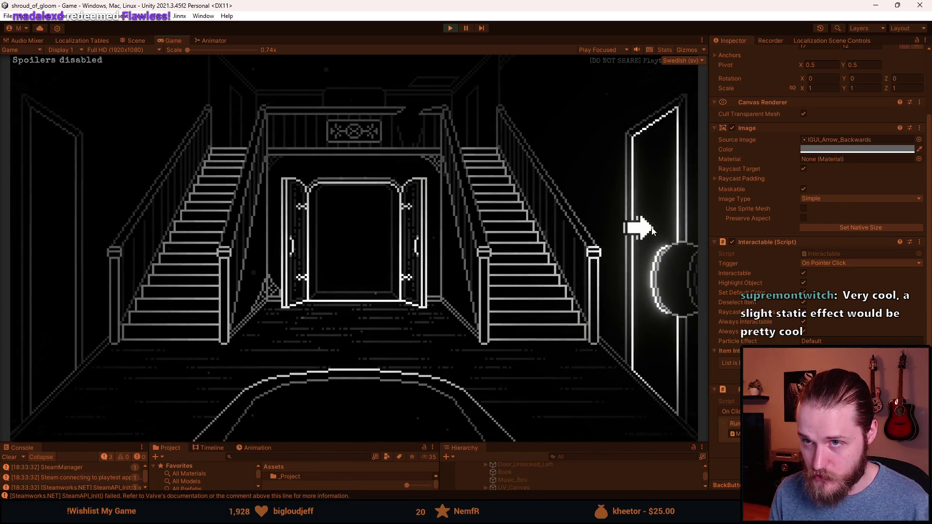
{"action": "left_click", "coordinate": [652, 231]}
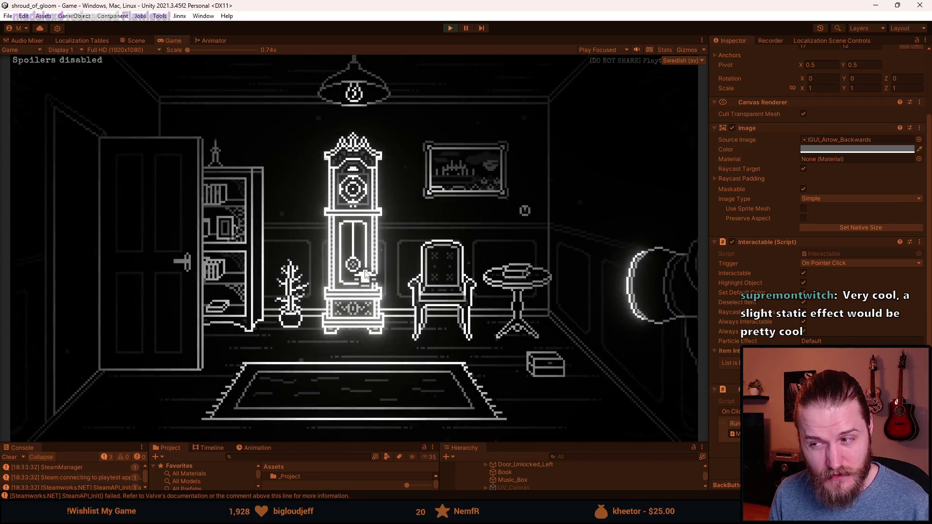
- Reopen the close-up twice to watch the ballerina rise, then stop Play mode
{"action": "left_click", "coordinate": [546, 365]}
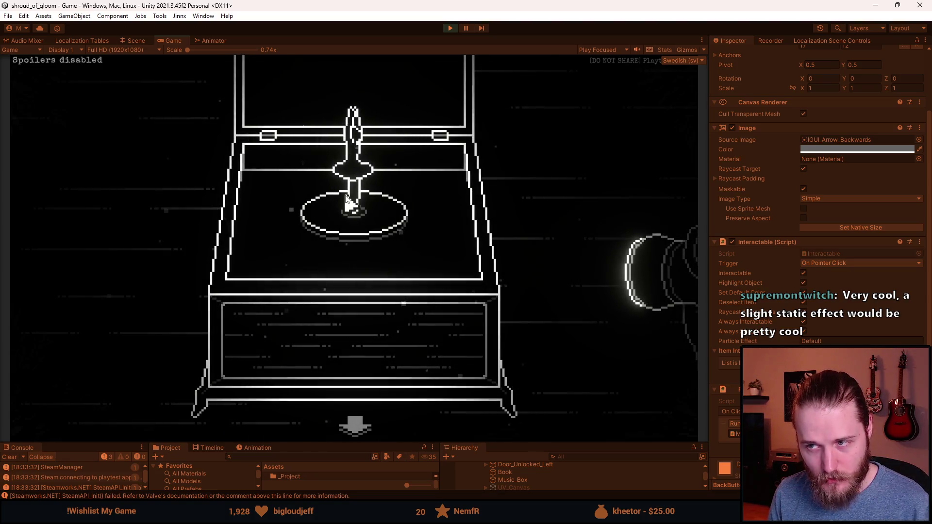
{"action": "left_click", "coordinate": [361, 426]}
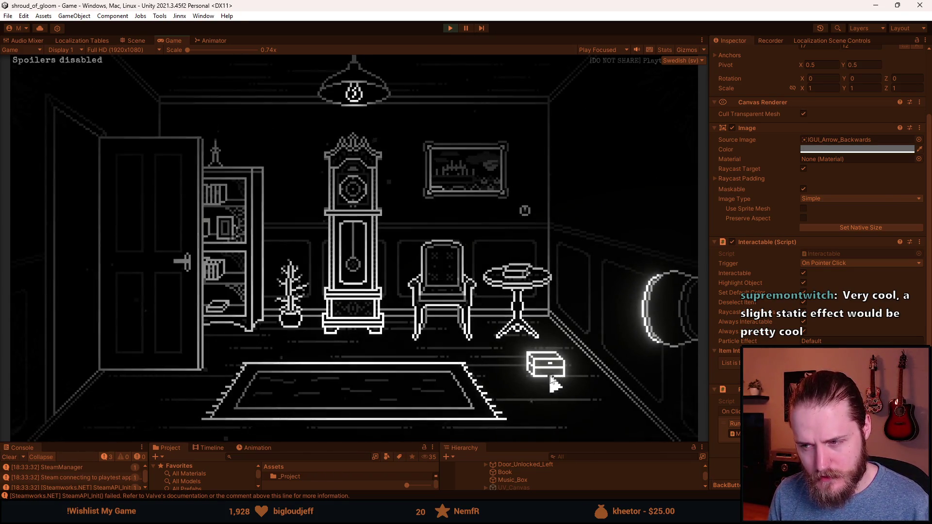
{"action": "left_click", "coordinate": [549, 377]}
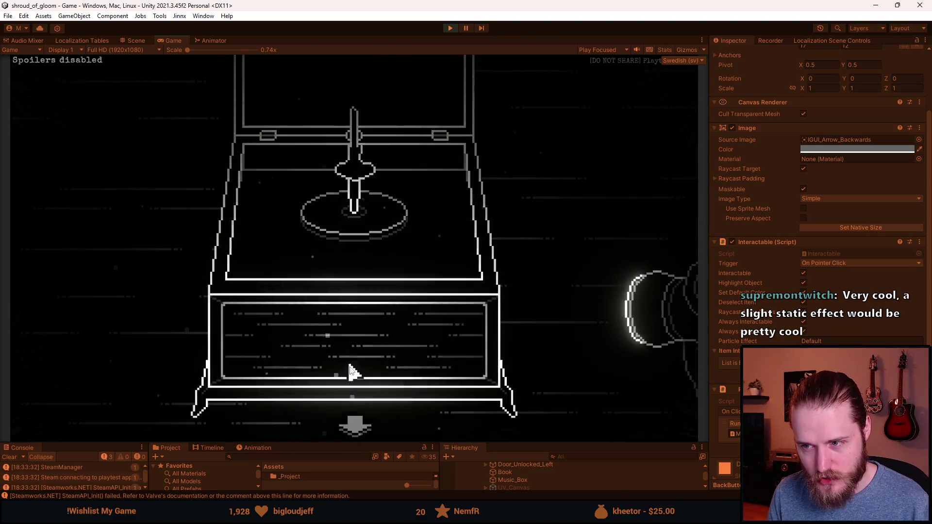
{"action": "left_click", "coordinate": [355, 426]}
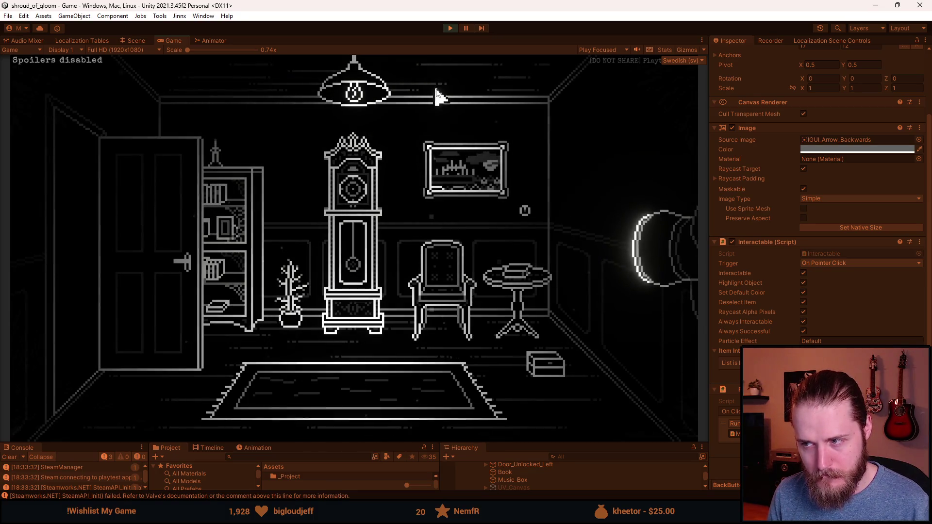
{"action": "left_click", "coordinate": [450, 29]}
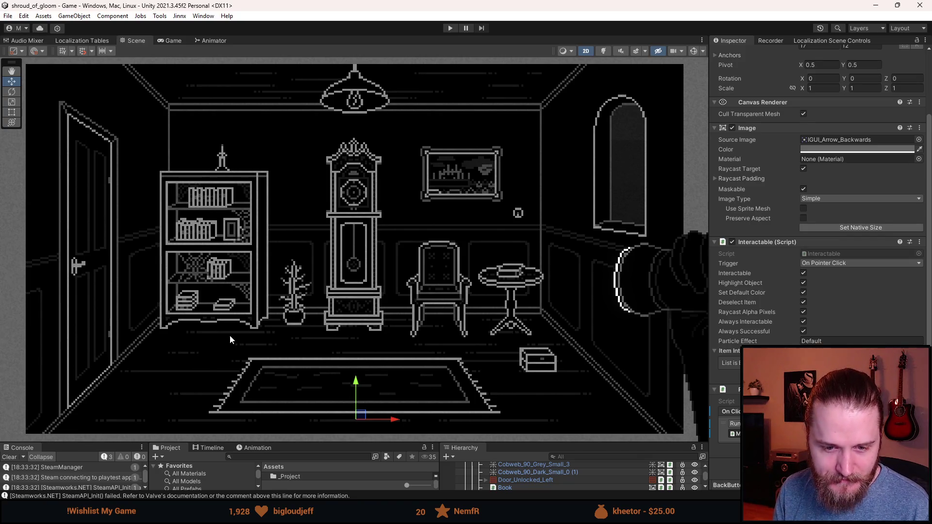
{"action": "left_click_drag", "start_coordinate": [361, 443], "coordinate": [214, 364]}
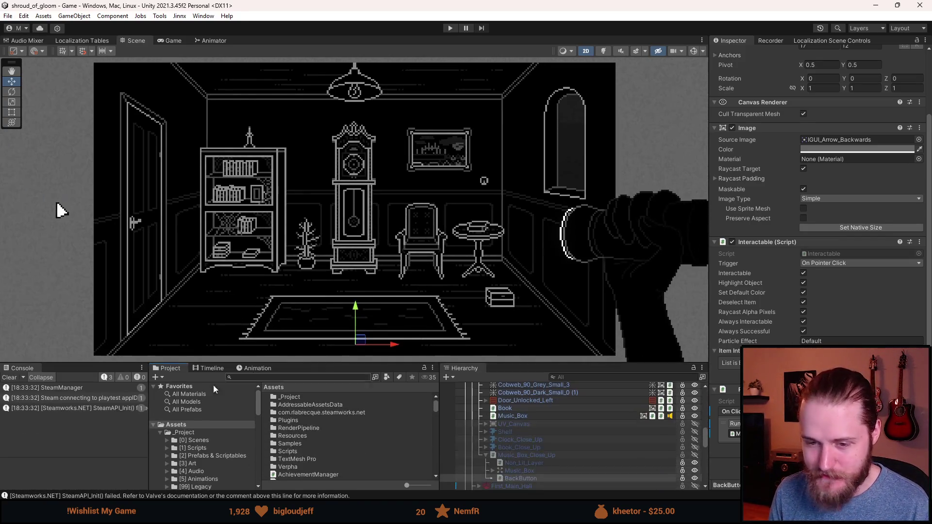
{"action": "left_click", "coordinate": [18, 380]}
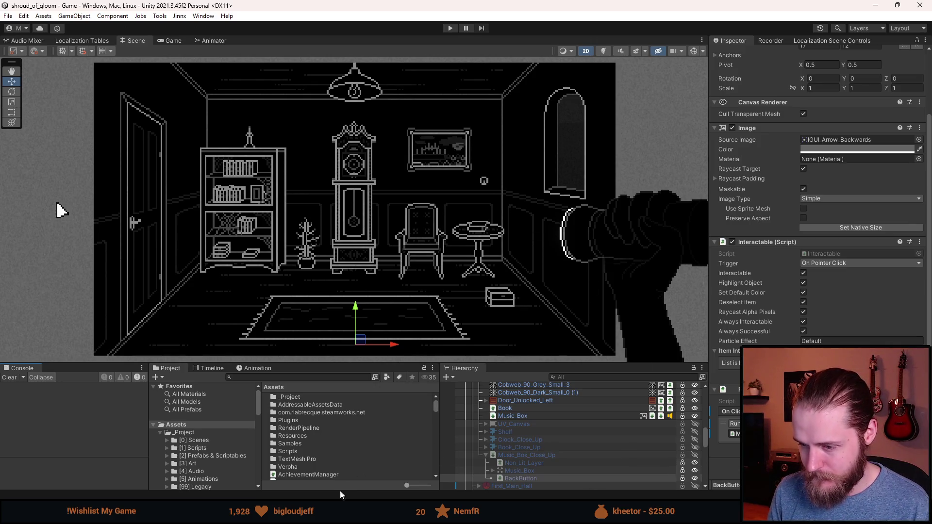
{"action": "mouse_move", "coordinate": [350, 514]}
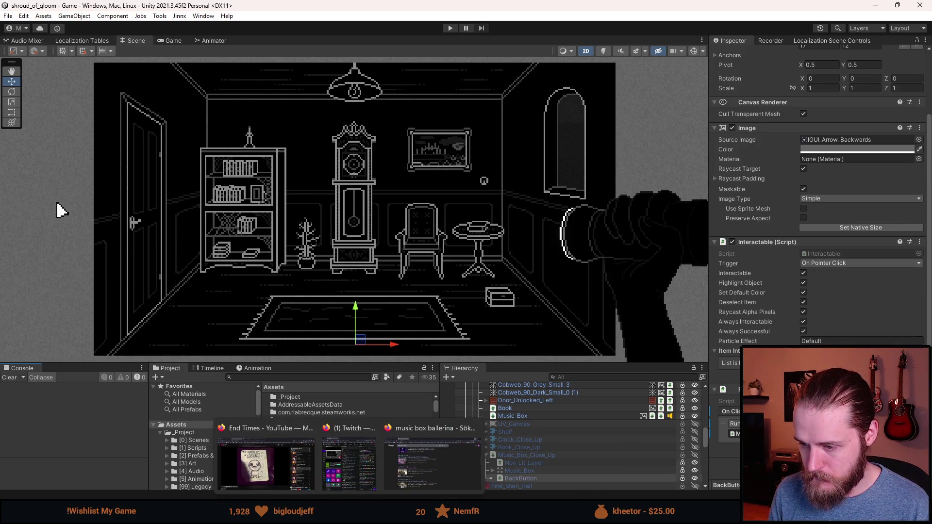
{"action": "left_click", "coordinate": [408, 514]}
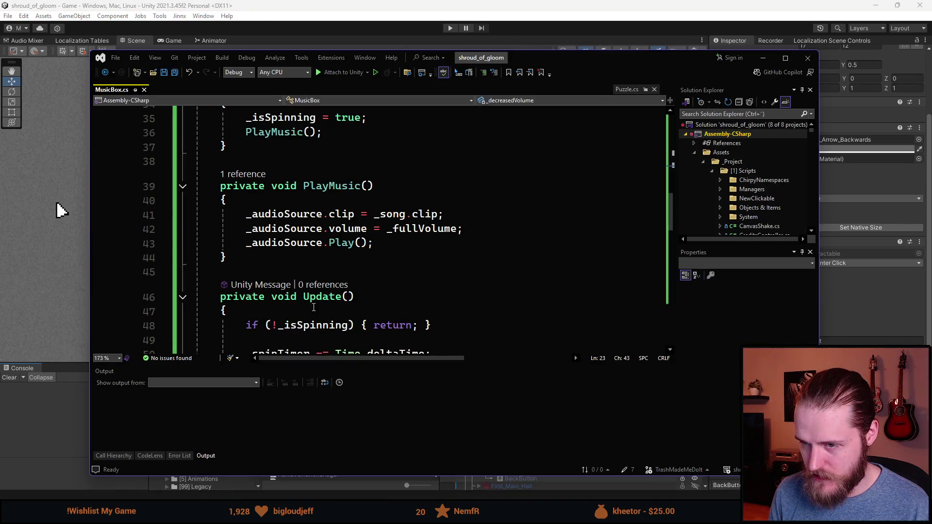
{"action": "scroll", "coordinate": [314, 307], "scroll_direction": "down", "scroll_amount": 2}
{"action": "scroll", "coordinate": [328, 302], "scroll_direction": "up", "scroll_amount": 4}
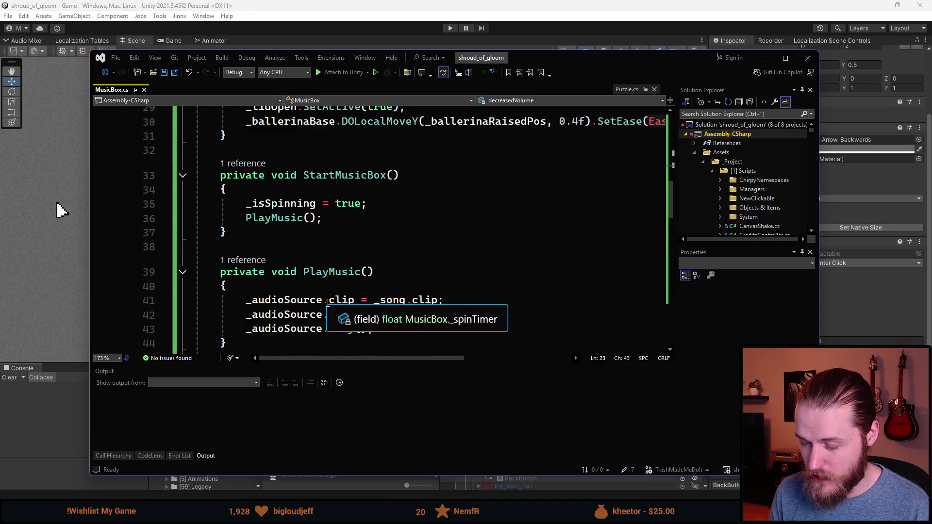
{"action": "scroll", "coordinate": [400, 259], "scroll_direction": "up", "scroll_amount": 1}
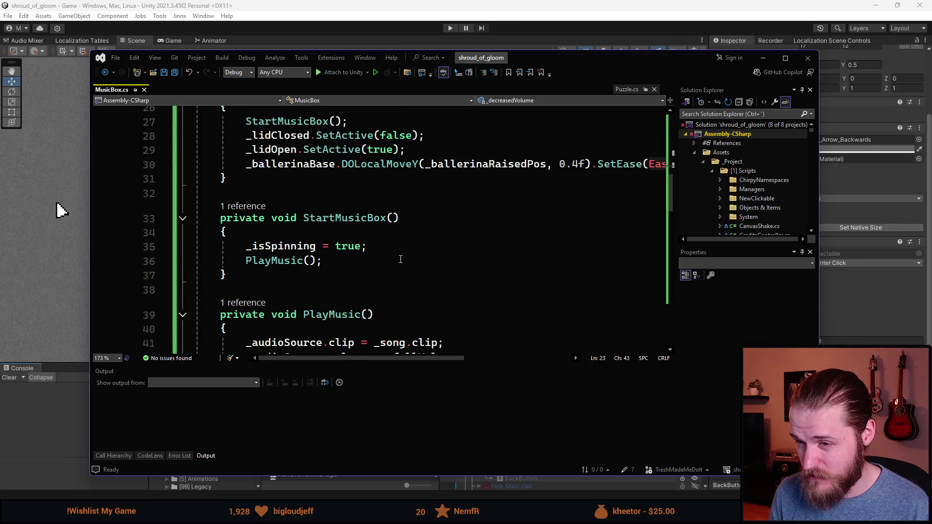
- Toggle Play On Awake on the room Music_Box's Audio Source, then start Play mode
{"action": "left_click", "coordinate": [771, 62]}
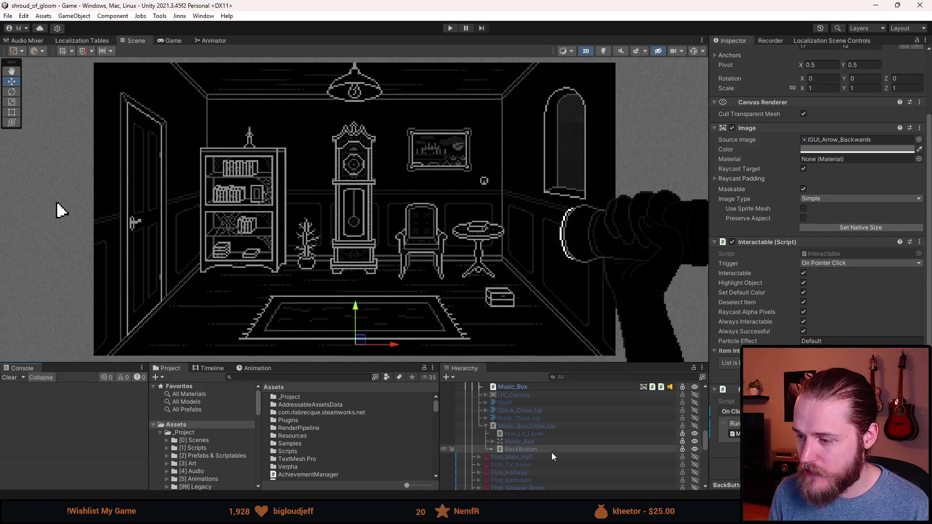
{"action": "left_click", "coordinate": [540, 427]}
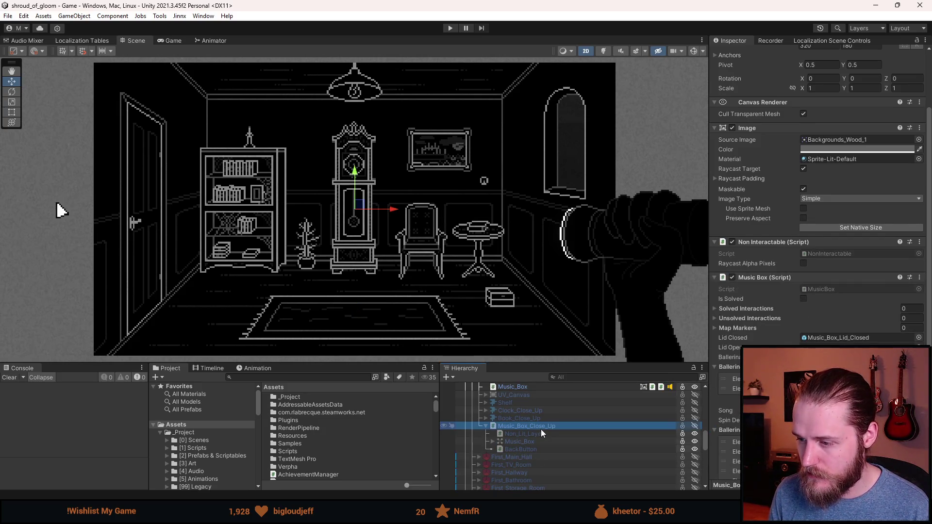
{"action": "left_click", "coordinate": [531, 441]}
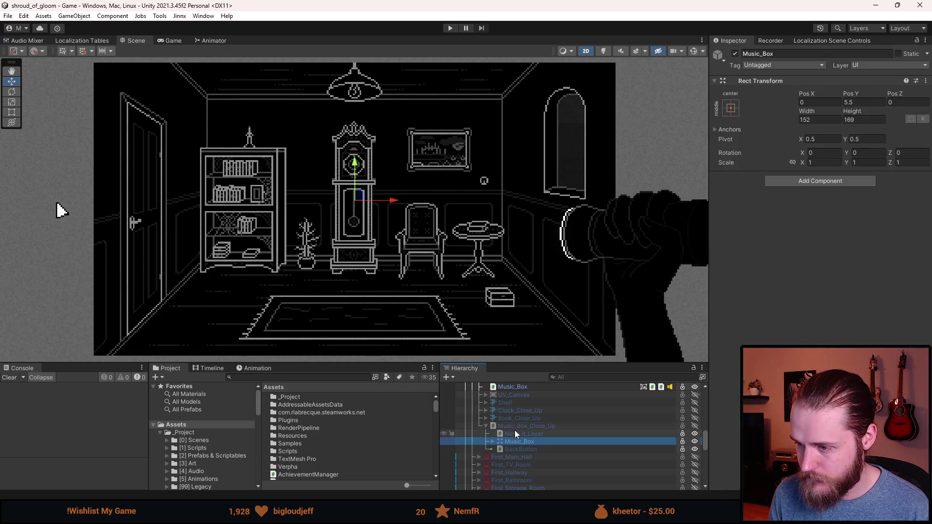
{"action": "scroll", "coordinate": [515, 430], "scroll_direction": "up", "scroll_amount": 2}
{"action": "left_click", "coordinate": [524, 417]}
{"action": "scroll", "coordinate": [831, 291], "scroll_direction": "down", "scroll_amount": 4}
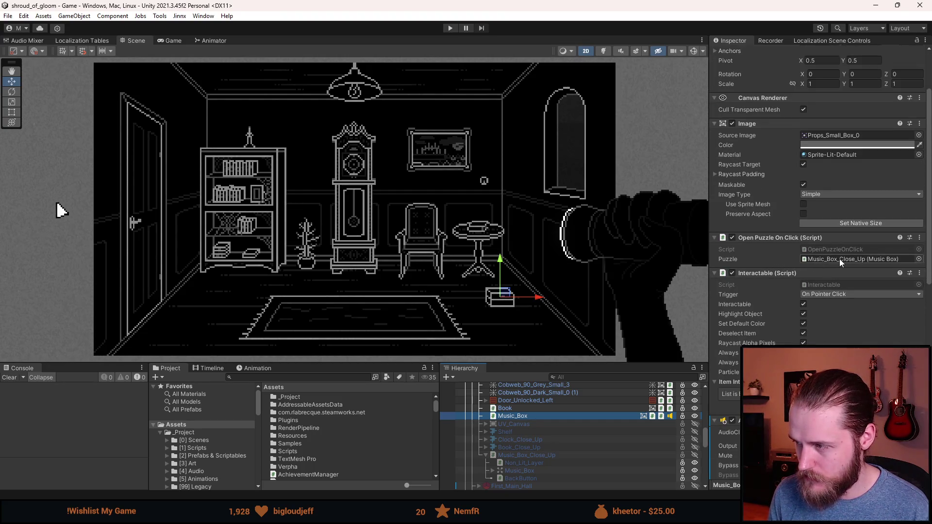
{"action": "scroll", "coordinate": [807, 293], "scroll_direction": "down", "scroll_amount": 5}
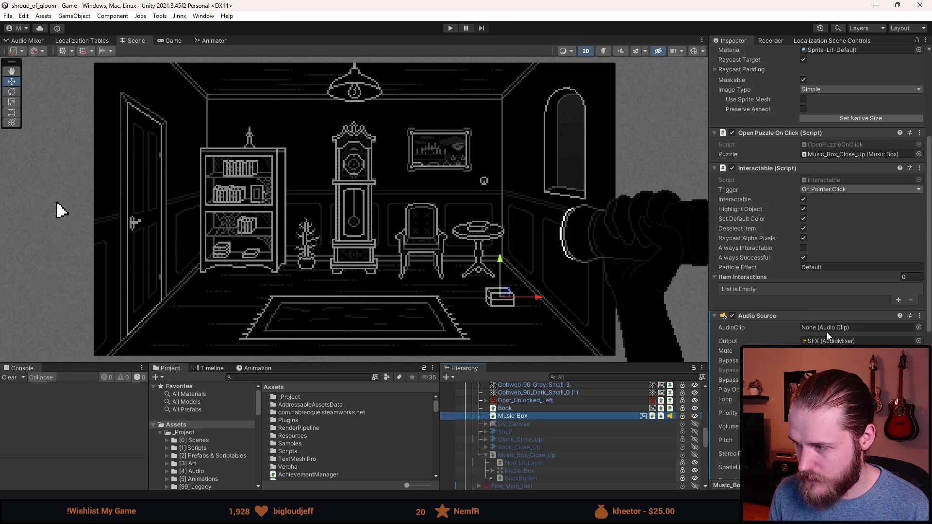
{"action": "left_click", "coordinate": [803, 390]}
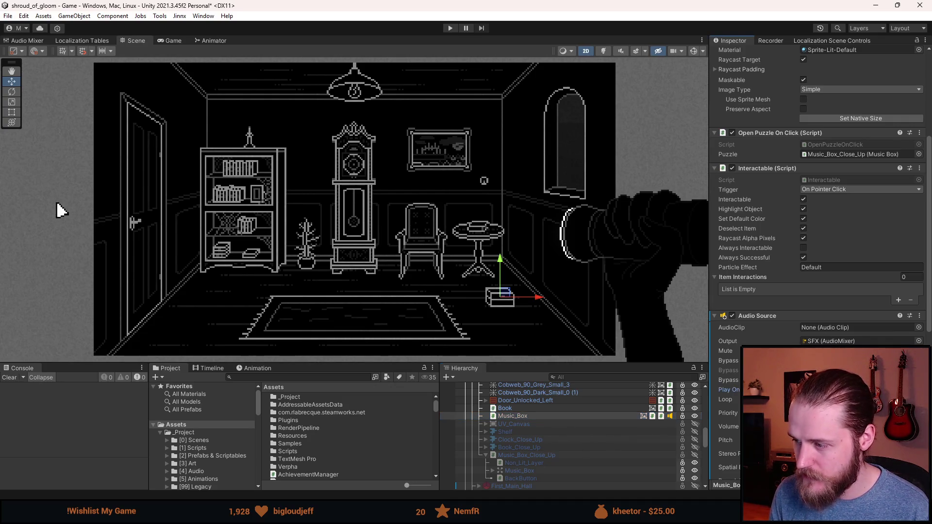
{"action": "left_click", "coordinate": [450, 28]}
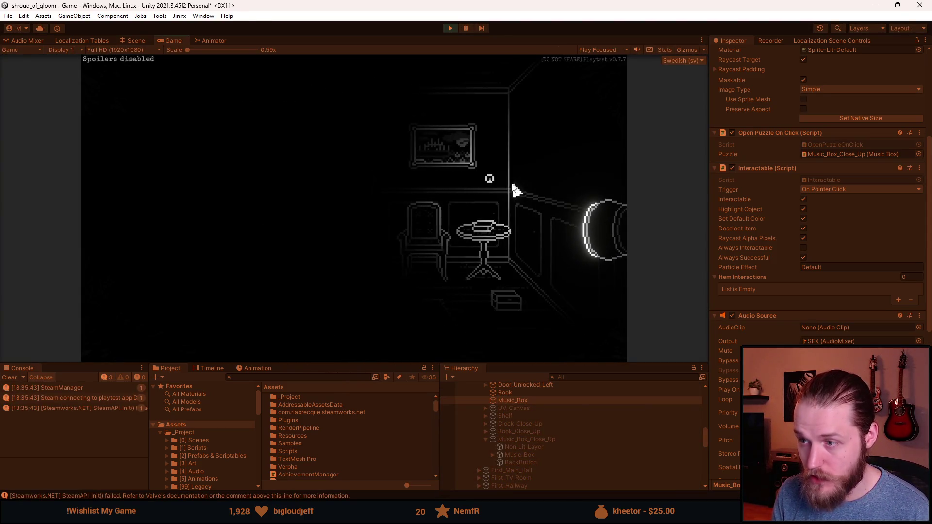
- Open and exit the music box close-up, walk through the left door and back, twice, then reopen it
{"action": "left_click", "coordinate": [498, 316]}
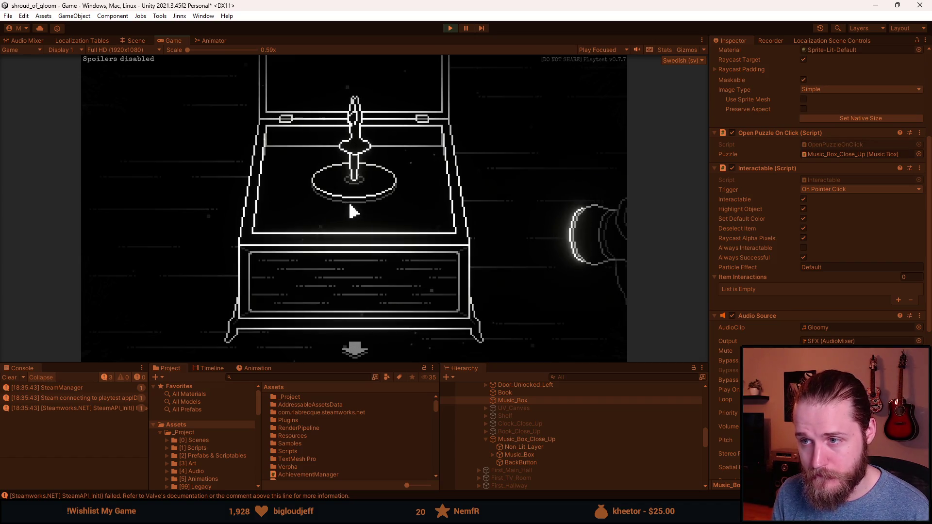
{"action": "left_click", "coordinate": [356, 348]}
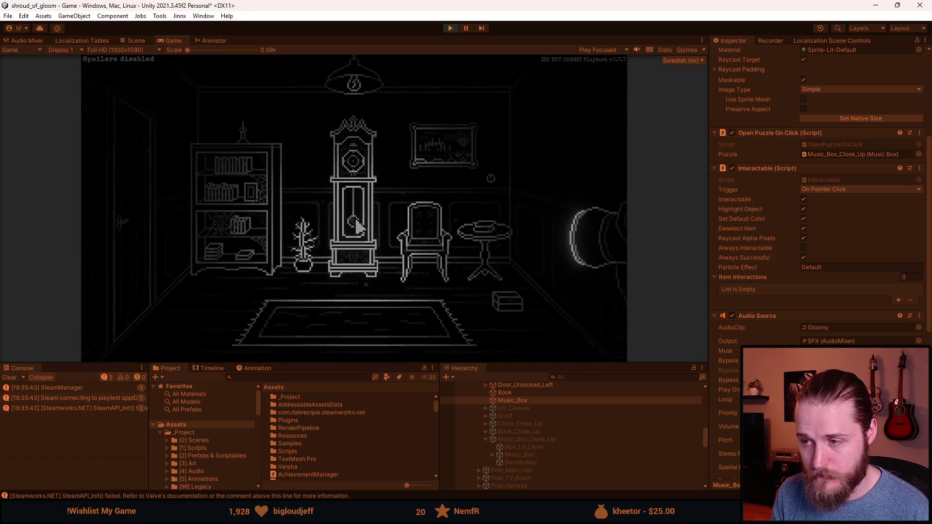
{"action": "left_click", "coordinate": [221, 222]}
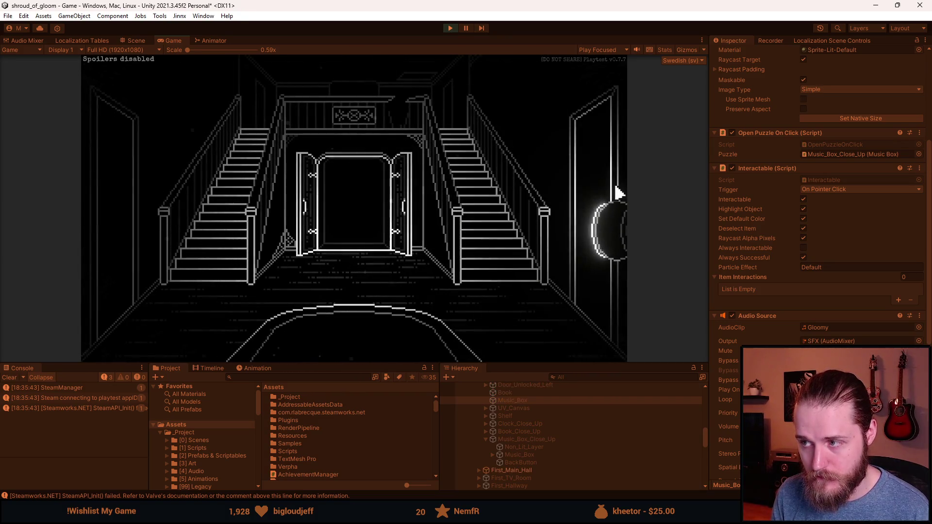
{"action": "left_click", "coordinate": [607, 226]}
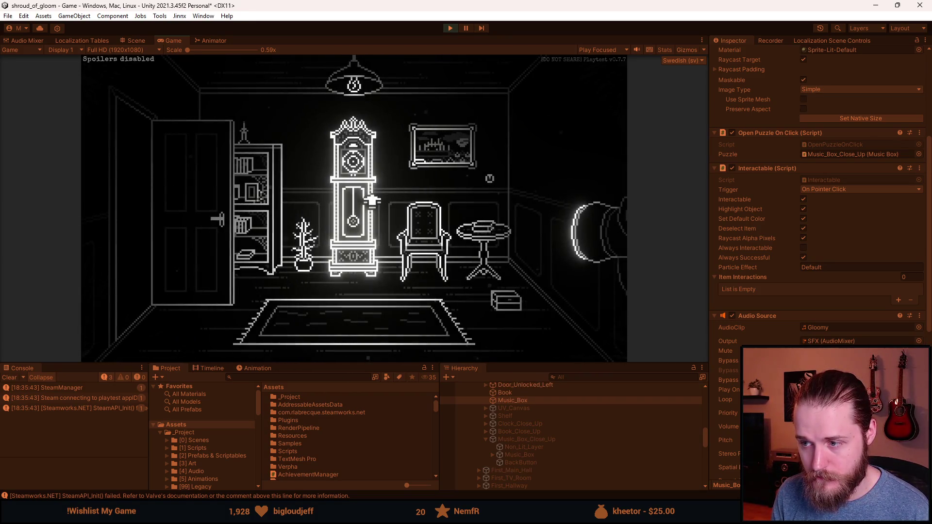
{"action": "left_click", "coordinate": [509, 305]}
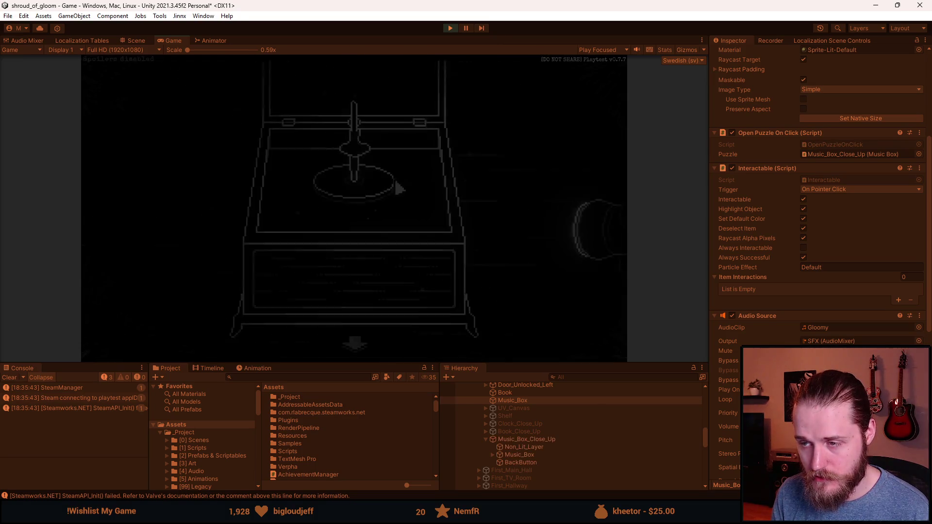
{"action": "left_click", "coordinate": [356, 346]}
{"action": "left_click", "coordinate": [174, 223]}
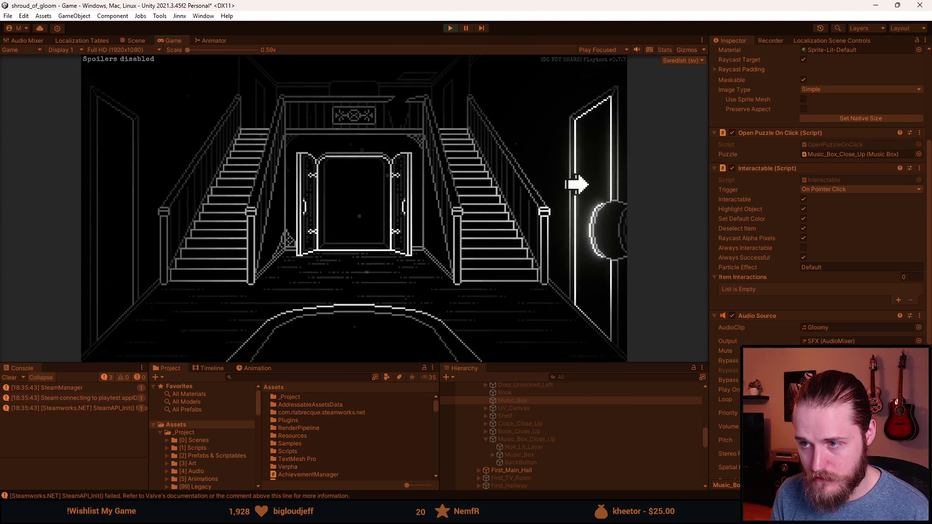
{"action": "left_click", "coordinate": [576, 184]}
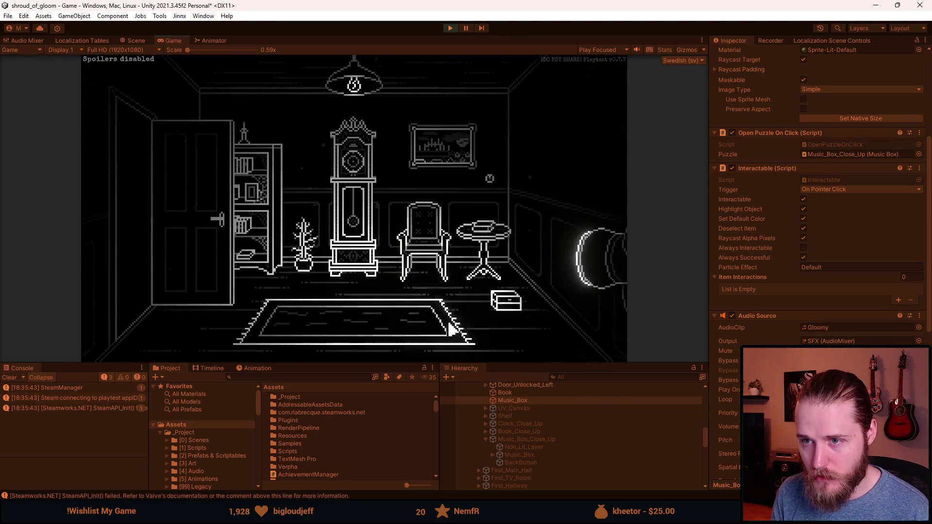
{"action": "left_click", "coordinate": [503, 307]}
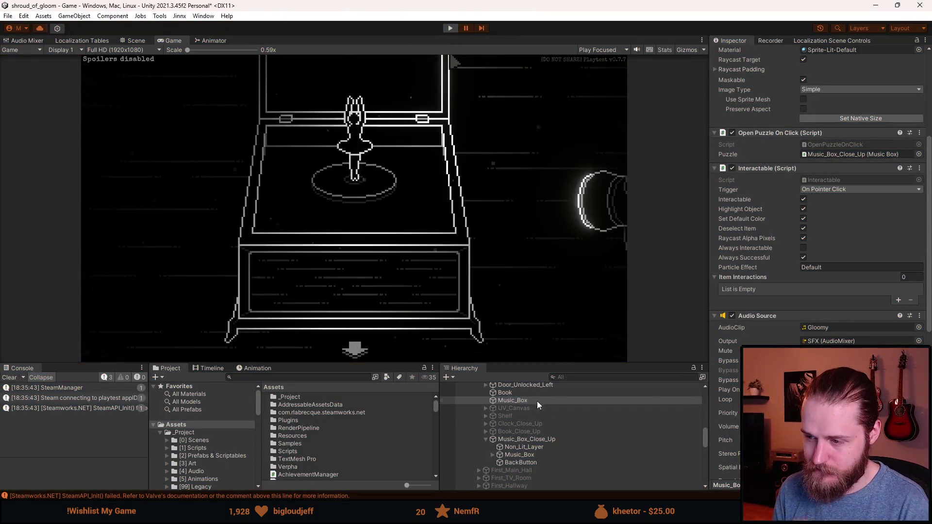
- Stop Play mode and activate the Music_Box_Close_Up object
{"action": "left_click", "coordinate": [450, 28]}
{"action": "left_click_drag", "start_coordinate": [520, 363], "coordinate": [520, 234]}
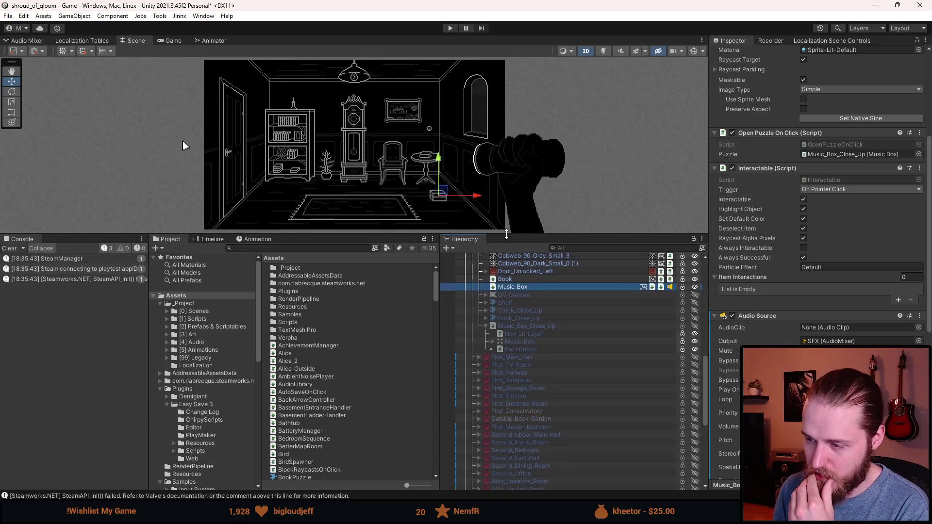
{"action": "left_click", "coordinate": [530, 326]}
{"action": "key", "text": "alt+shift+a"}
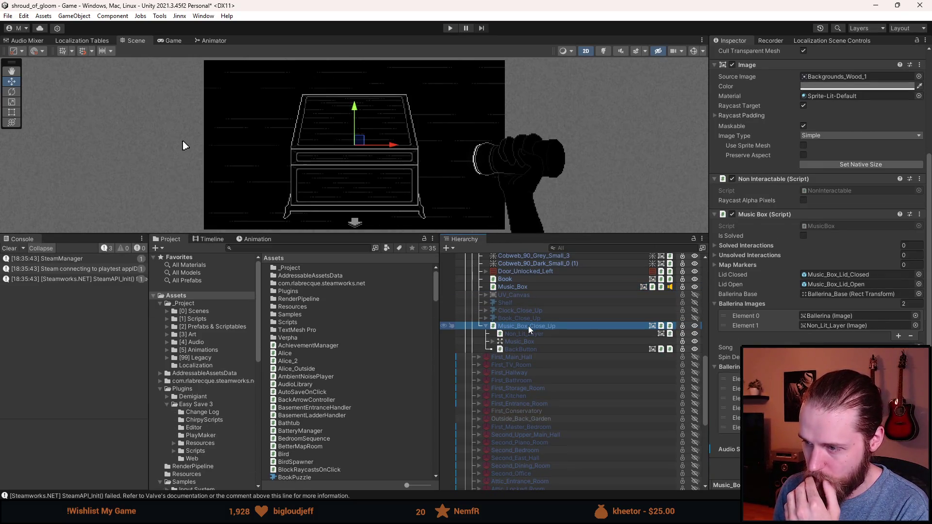
- Remove the Non Interactable script from Music_Box_Lid_Open
{"action": "left_click", "coordinate": [493, 341]}
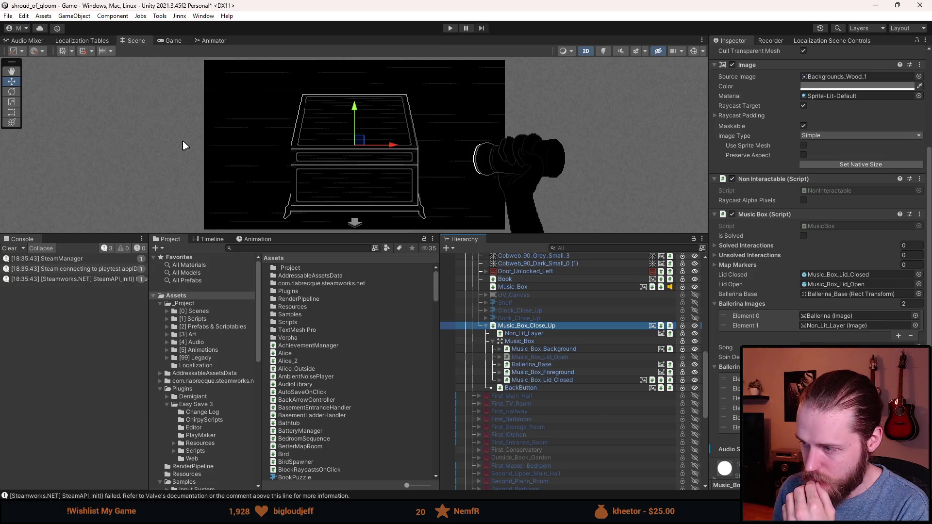
{"action": "left_click", "coordinate": [534, 357]}
{"action": "right_click", "coordinate": [781, 316]}
{"action": "left_click", "coordinate": [796, 335]}
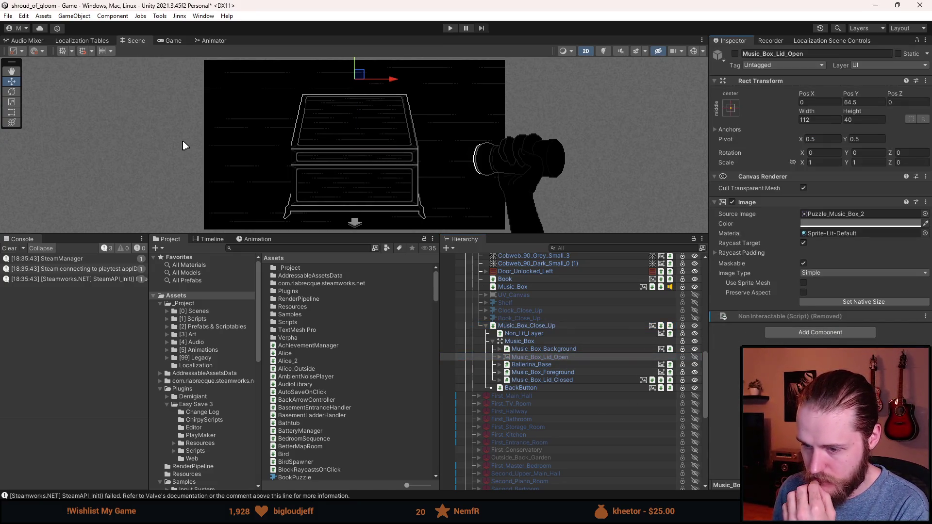
- Switch to Visual Studio and locate StartMusicBox in MusicBox.cs
{"action": "key", "text": "alt+Tab"}
{"action": "scroll", "coordinate": [389, 261], "scroll_direction": "up", "scroll_amount": 1}
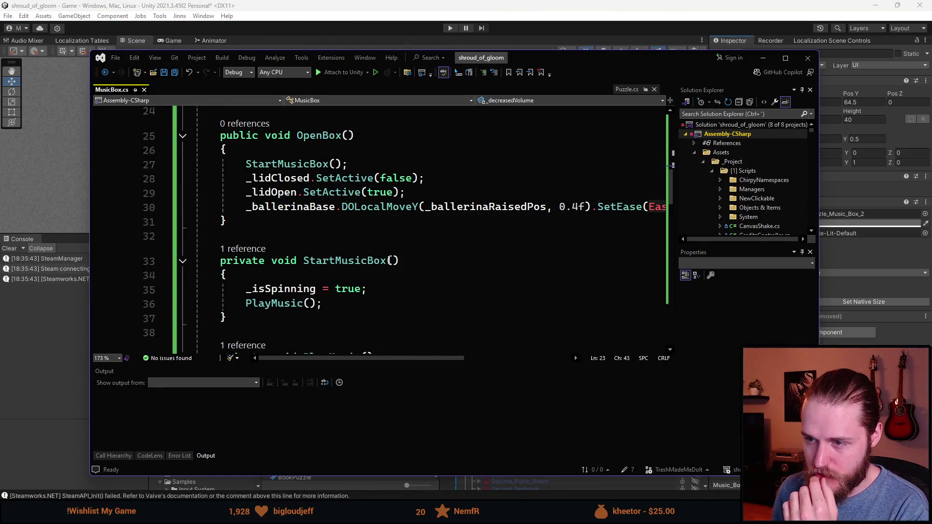
{"action": "left_click", "coordinate": [391, 260]}
{"action": "scroll", "coordinate": [241, 222], "scroll_direction": "up", "scroll_amount": 2}
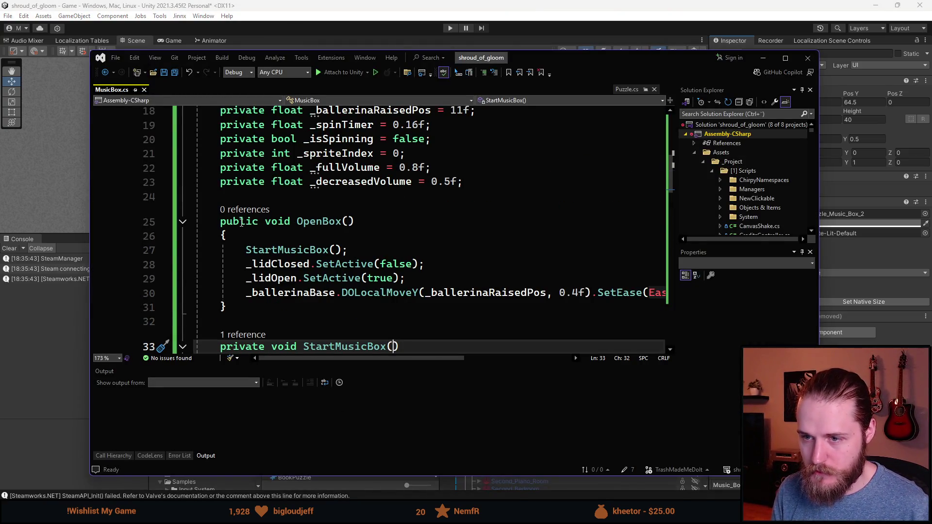
- Give OpenBox a bool doOpen: lids set to !doOpen/doOpen, StartMusicBox(doOpen) called
{"action": "left_click", "coordinate": [348, 221]}
{"action": "type", "text": "bool doOpen"}
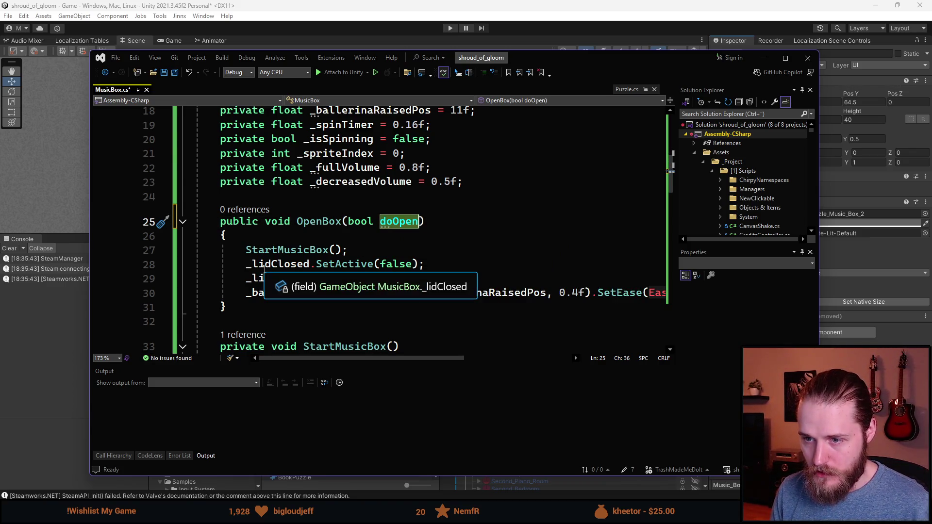
{"action": "double_click", "coordinate": [383, 264]}
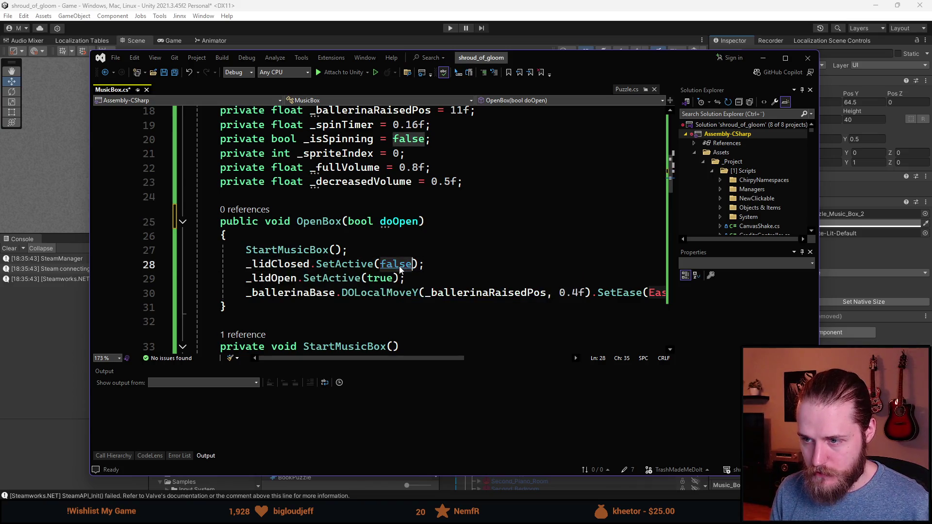
{"action": "type", "text": "doOpen"}
{"action": "left_click", "coordinate": [382, 264]}
{"action": "type", "text": "!"}
{"action": "double_click", "coordinate": [383, 278]}
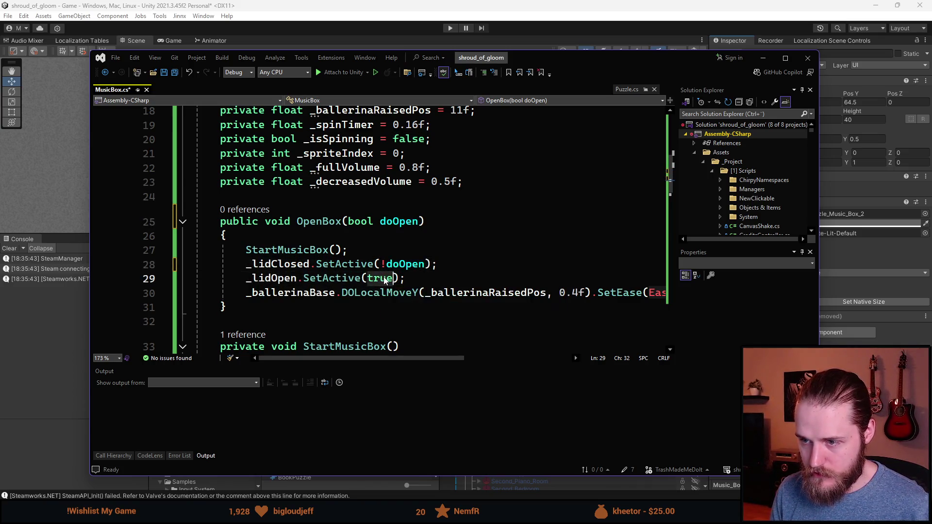
{"action": "type", "text": "doOpen"}
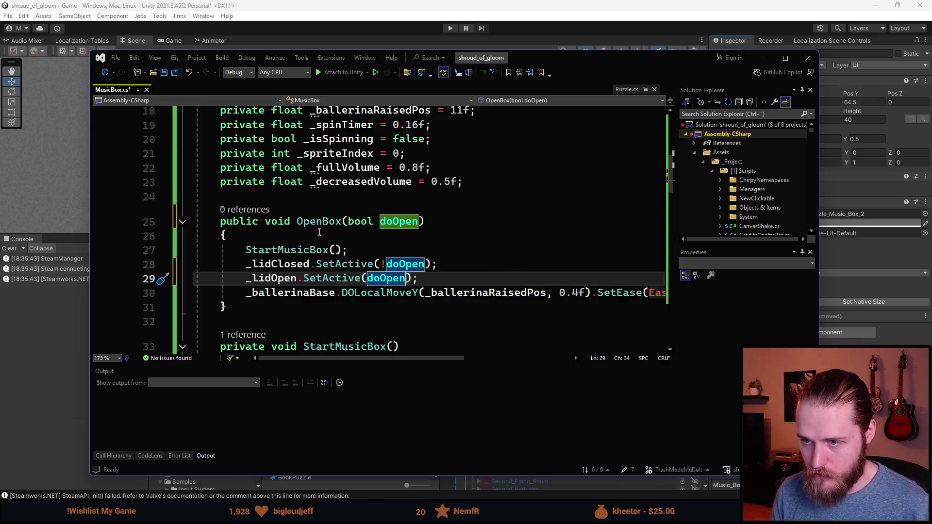
{"action": "scroll", "coordinate": [305, 248], "scroll_direction": "down", "scroll_amount": 2}
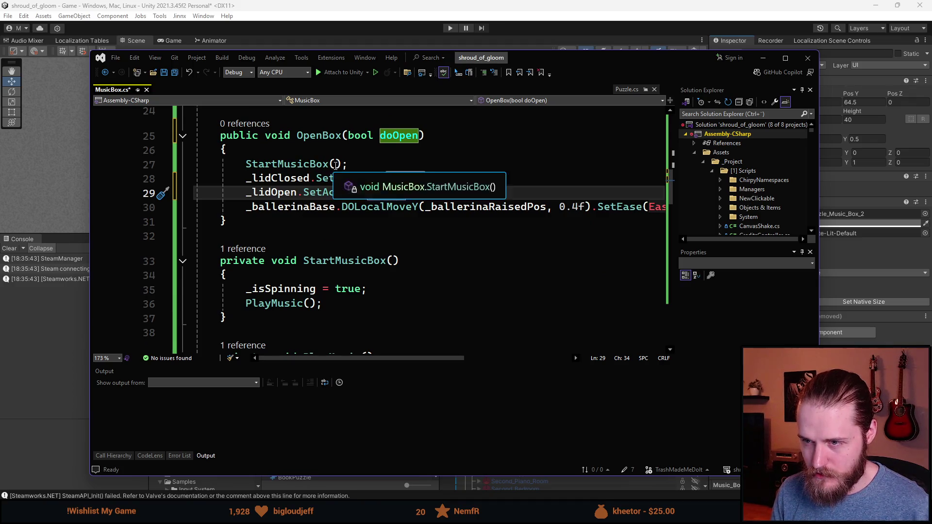
{"action": "left_click", "coordinate": [333, 164]}
{"action": "type", "text": "doOpen"}
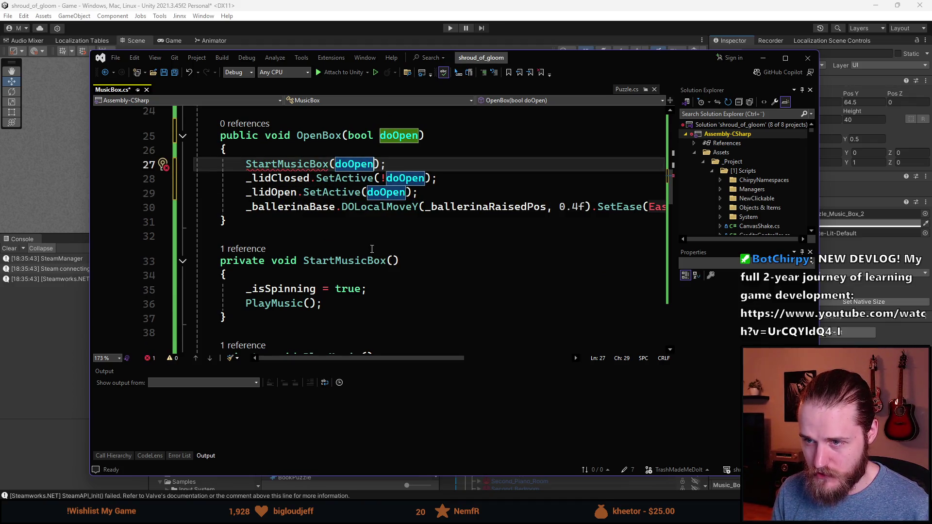
- Add a bool doPlay parameter to StartMusicBox that sets _isSpinning to doPlay
{"action": "left_click", "coordinate": [393, 261]}
{"action": "type", "text": "bool doPlay"}
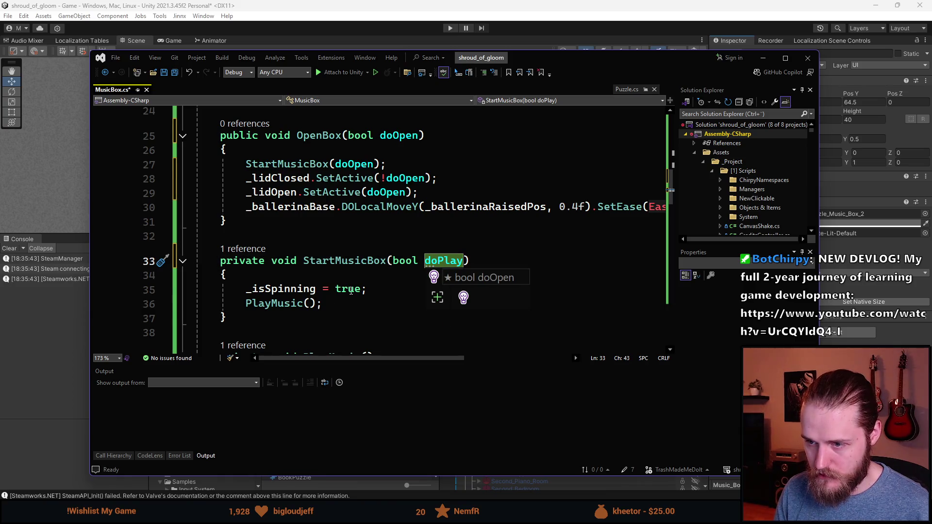
{"action": "double_click", "coordinate": [351, 289]}
{"action": "type", "text": "doPlay"}
{"action": "scroll", "coordinate": [345, 306], "scroll_direction": "down", "scroll_amount": 1}
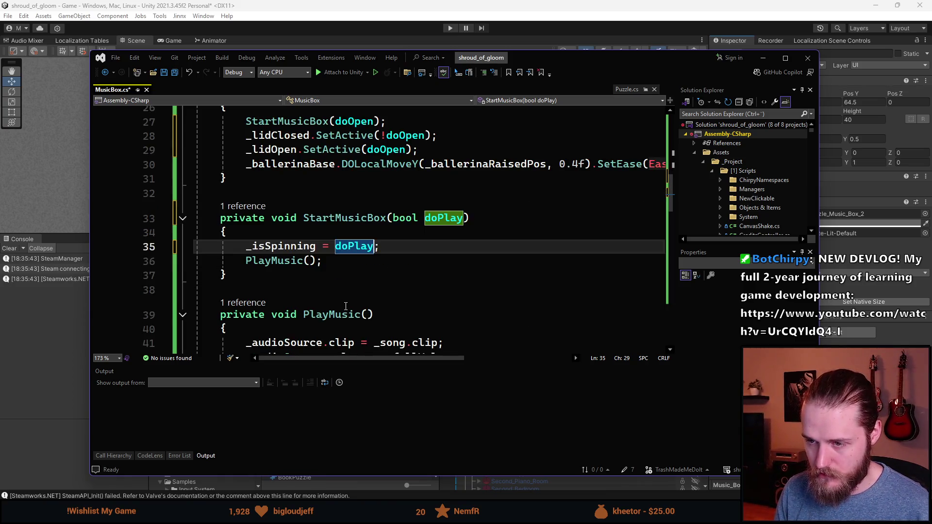
{"action": "scroll", "coordinate": [325, 265], "scroll_direction": "down", "scroll_amount": 1}
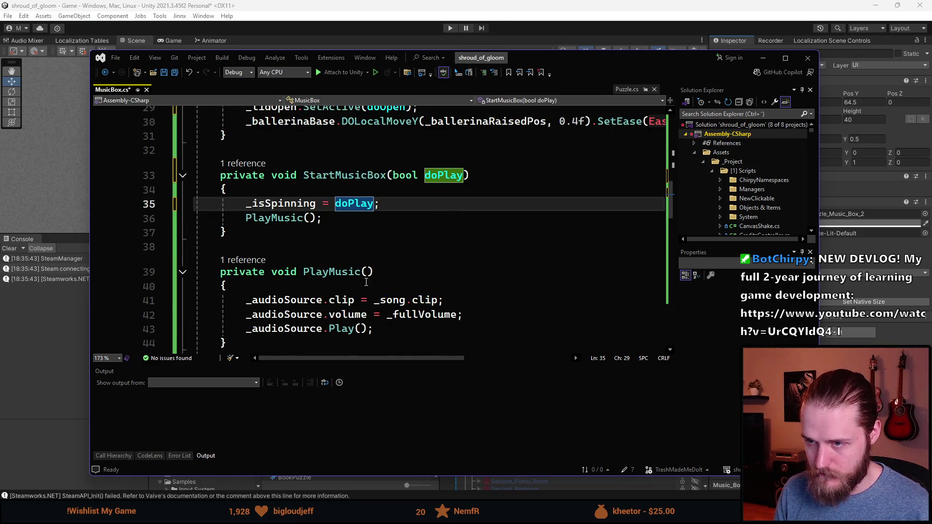
{"action": "scroll", "coordinate": [364, 301], "scroll_direction": "up", "scroll_amount": 2}
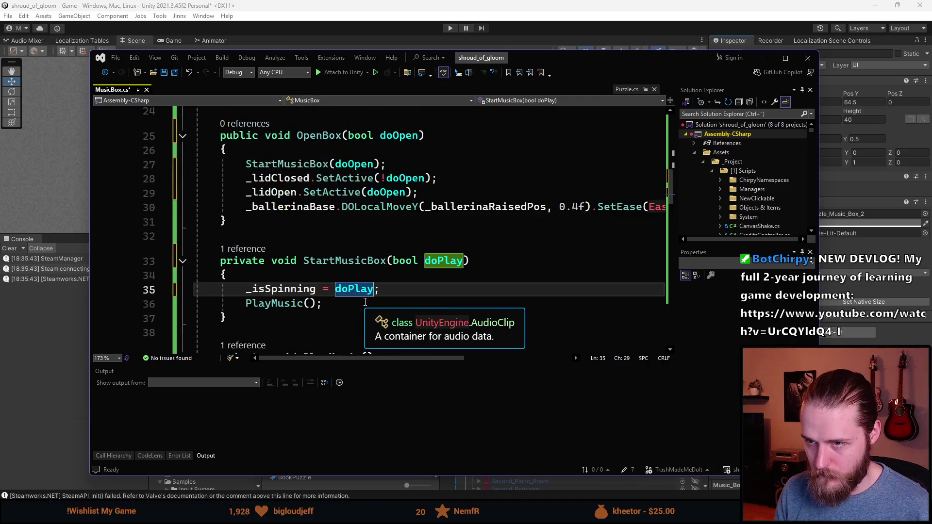
{"action": "scroll", "coordinate": [365, 301], "scroll_direction": "down", "scroll_amount": 3}
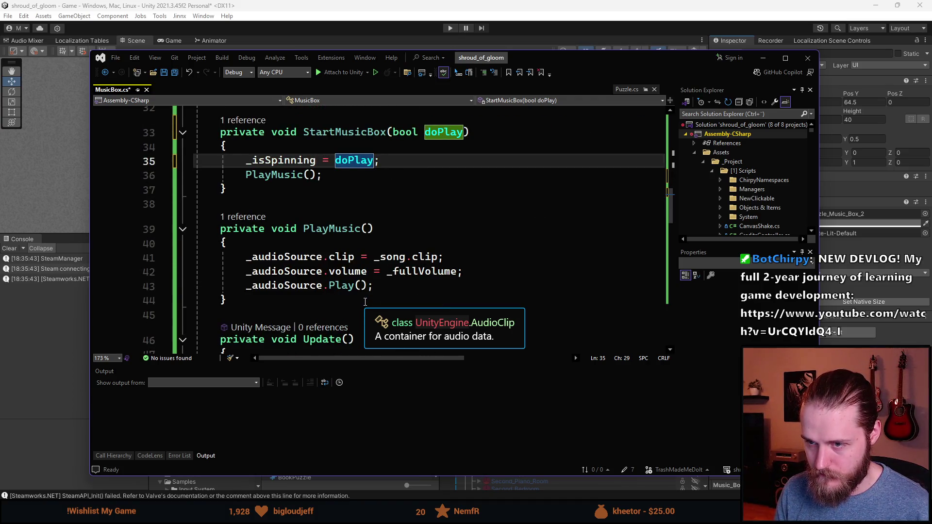
{"action": "scroll", "coordinate": [365, 301], "scroll_direction": "up", "scroll_amount": 3}
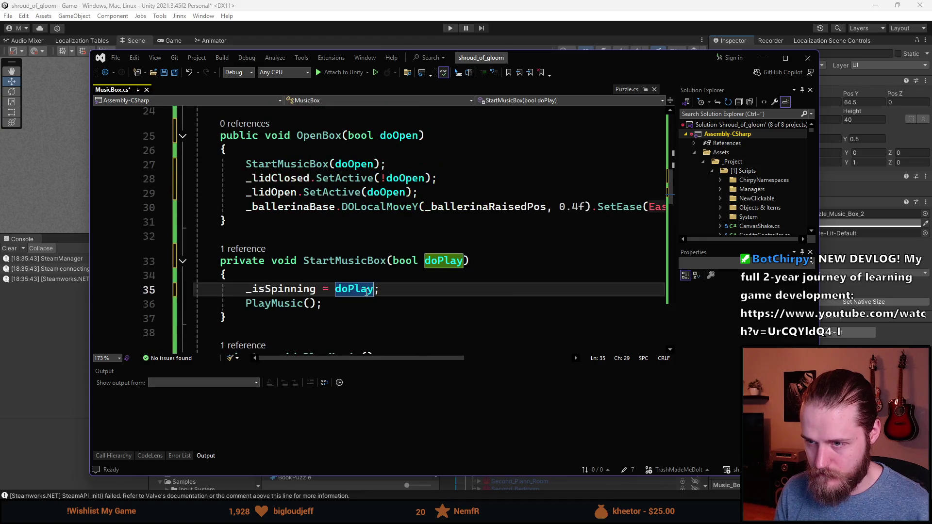
{"action": "scroll", "coordinate": [366, 292], "scroll_direction": "down", "scroll_amount": 4}
{"action": "scroll", "coordinate": [366, 291], "scroll_direction": "up", "scroll_amount": 2}
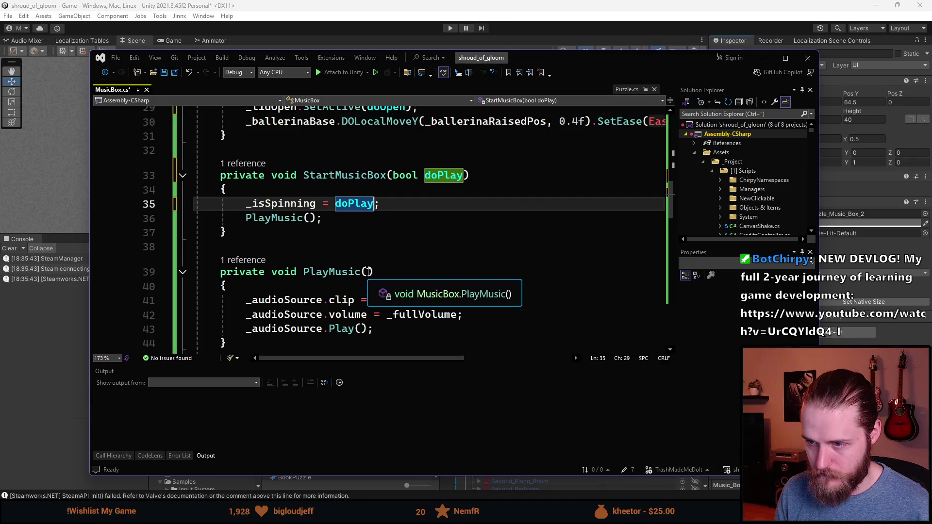
- Give PlayMusic a bool doPlay parameter and move the three _audioSource lines into an if (doPlay) block
{"action": "left_click", "coordinate": [367, 271]}
{"action": "type", "text": "bool doPlay"}
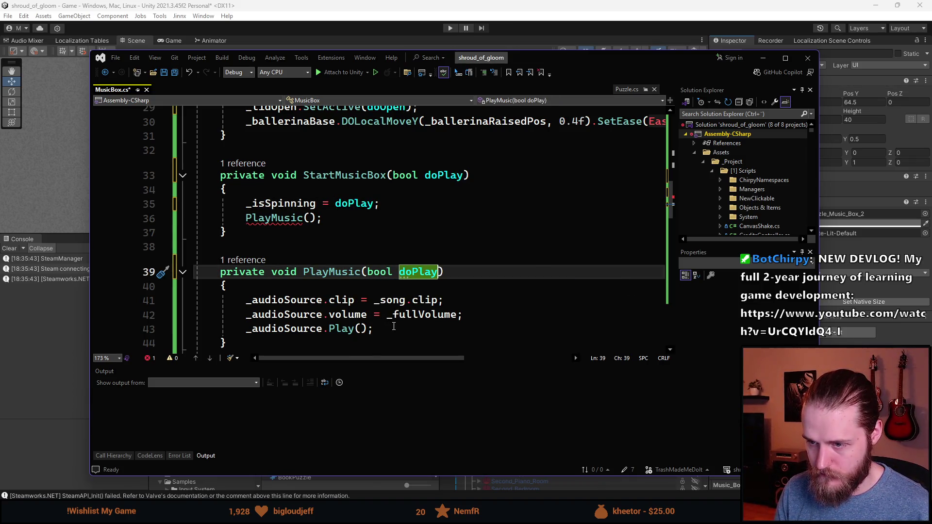
{"action": "left_click", "coordinate": [308, 288]}
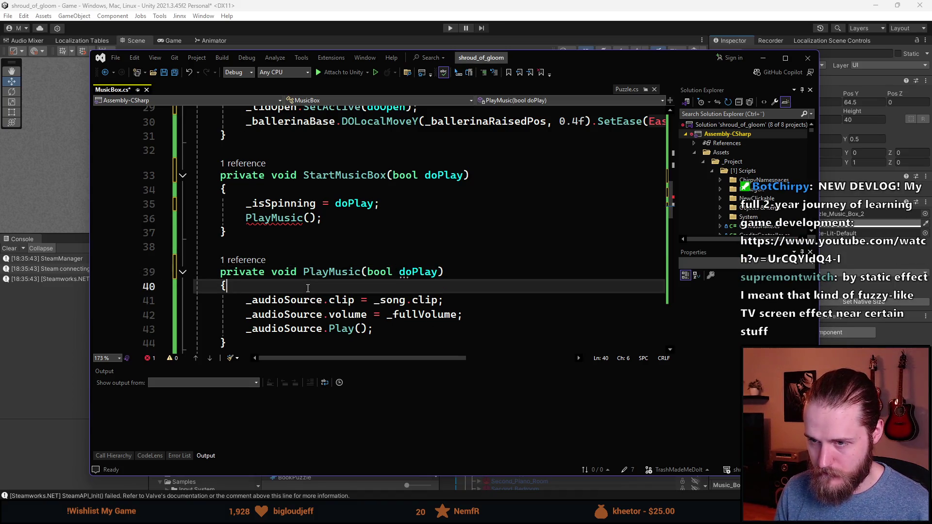
{"action": "key", "text": "Return"}
{"action": "type", "text": "if (doPlay"}
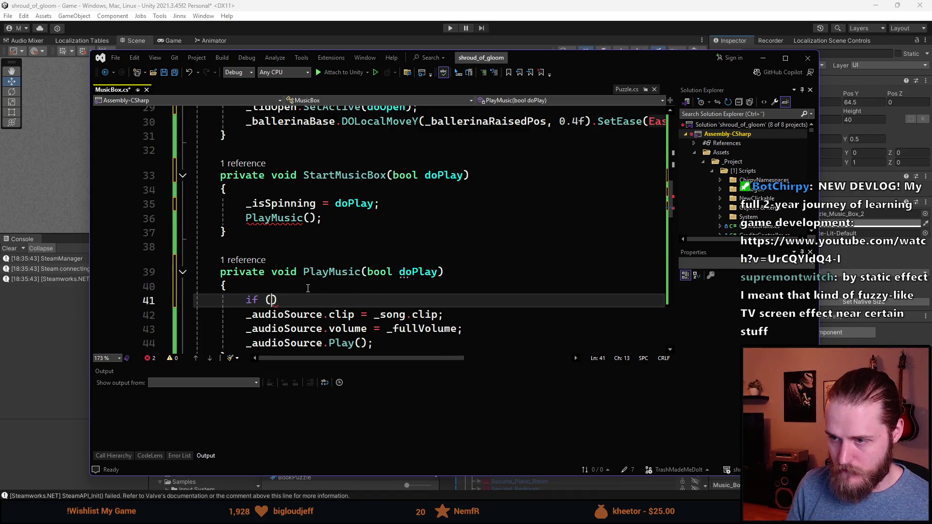
{"action": "type", "text": ")"}
{"action": "key", "text": "Return"}
{"action": "type", "text": "{"}
{"action": "key", "text": "Return"}
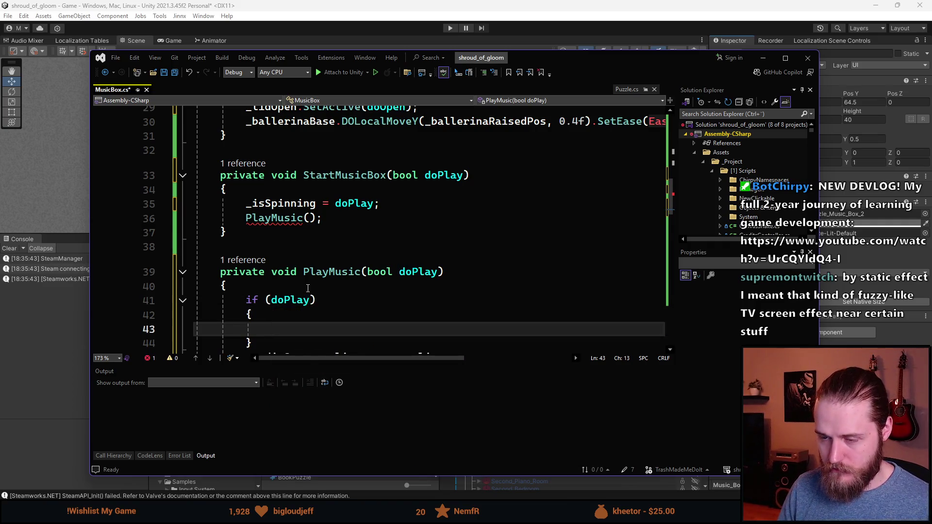
{"action": "scroll", "coordinate": [393, 260], "scroll_direction": "down", "scroll_amount": 3}
{"action": "left_click_drag", "start_coordinate": [393, 260], "coordinate": [246, 228]}
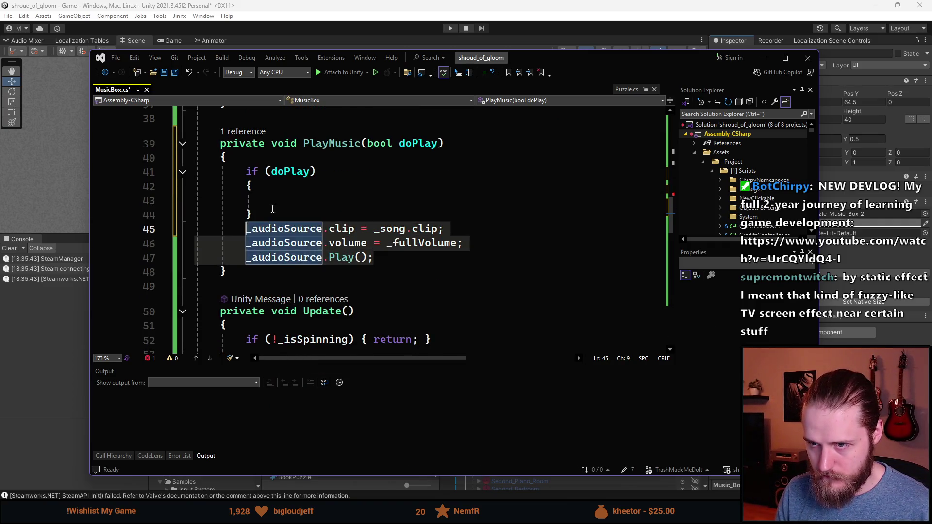
{"action": "key", "text": "ctrl+x"}
{"action": "key", "text": "Up"}
{"action": "key", "text": "Up"}
{"action": "key", "text": "ctrl+v"}
- Add an else branch to PlayMusic that calls _audioSource.Stop()
{"action": "left_click", "coordinate": [324, 250]}
{"action": "left_click", "coordinate": [287, 257]}
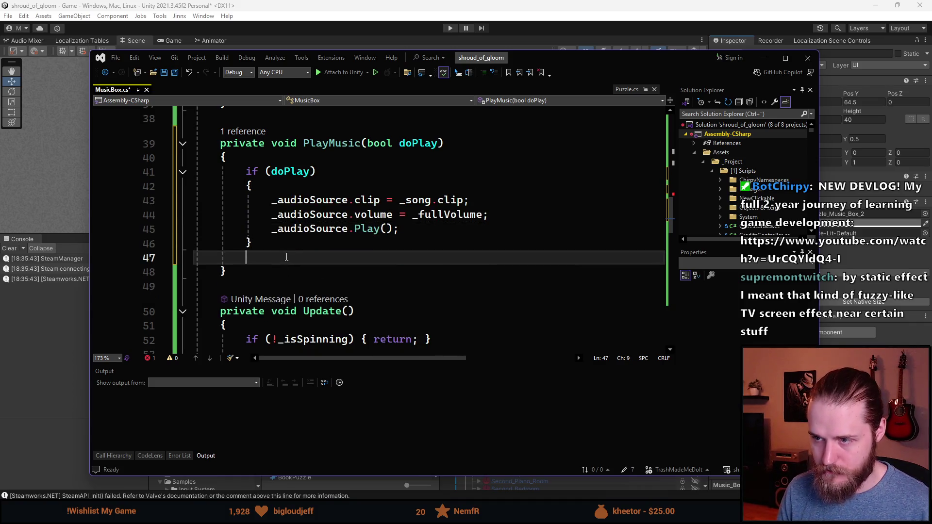
{"action": "type", "text": "else"}
{"action": "key", "text": "Return"}
{"action": "type", "text": "{"}
{"action": "key", "text": "Return"}
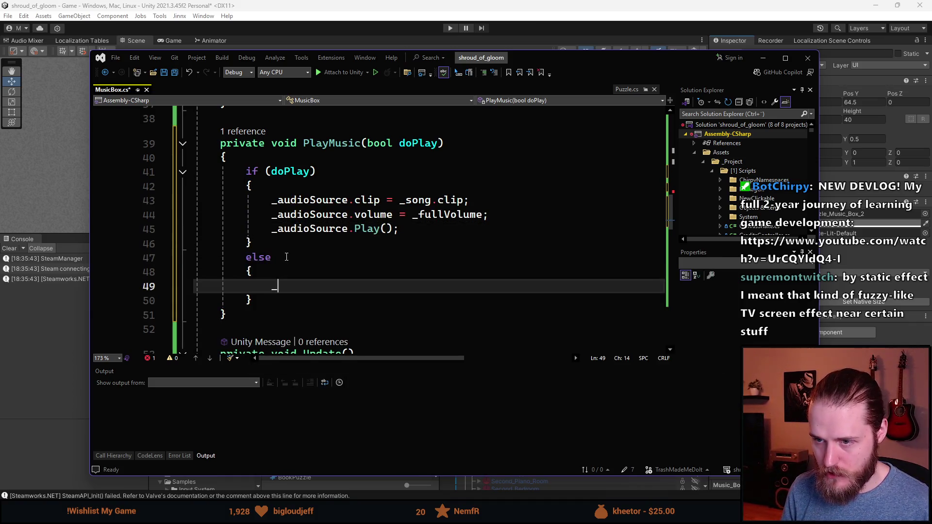
{"action": "type", "text": "_audioSource.Stop();"}
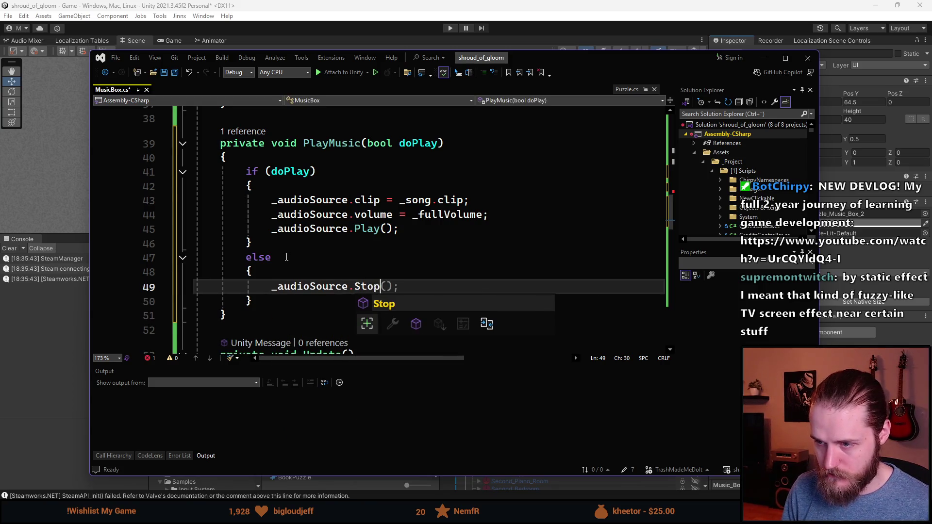
- Move the _isSpinning = doPlay line from StartMusicBox to the top of PlayMusic's body
{"action": "scroll", "coordinate": [377, 234], "scroll_direction": "up", "scroll_amount": 3}
{"action": "left_click", "coordinate": [305, 222]}
{"action": "left_click", "coordinate": [444, 175]}
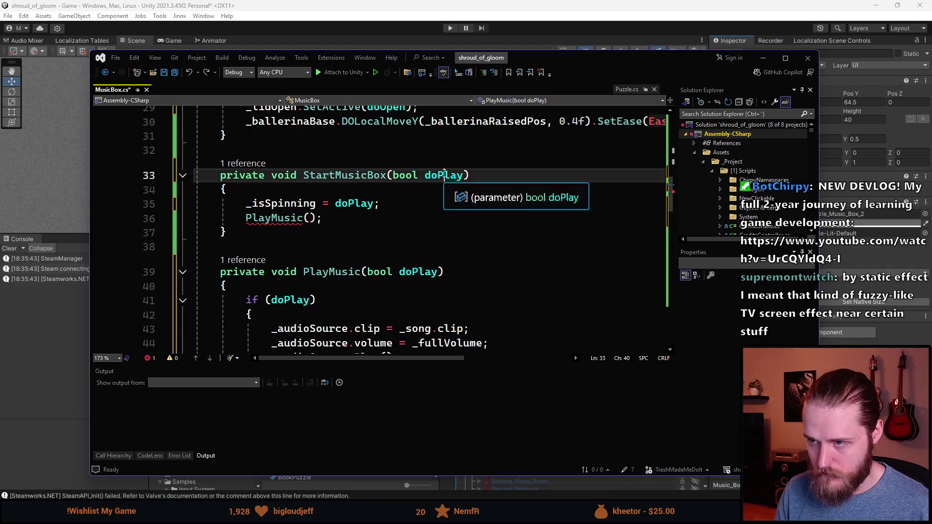
{"action": "scroll", "coordinate": [306, 227], "scroll_direction": "down", "scroll_amount": 1}
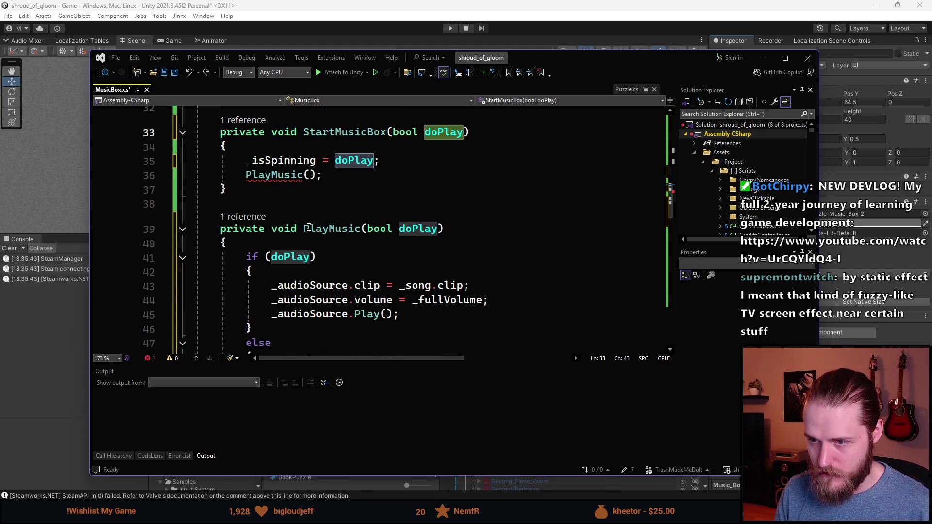
{"action": "scroll", "coordinate": [427, 193], "scroll_direction": "up", "scroll_amount": 1}
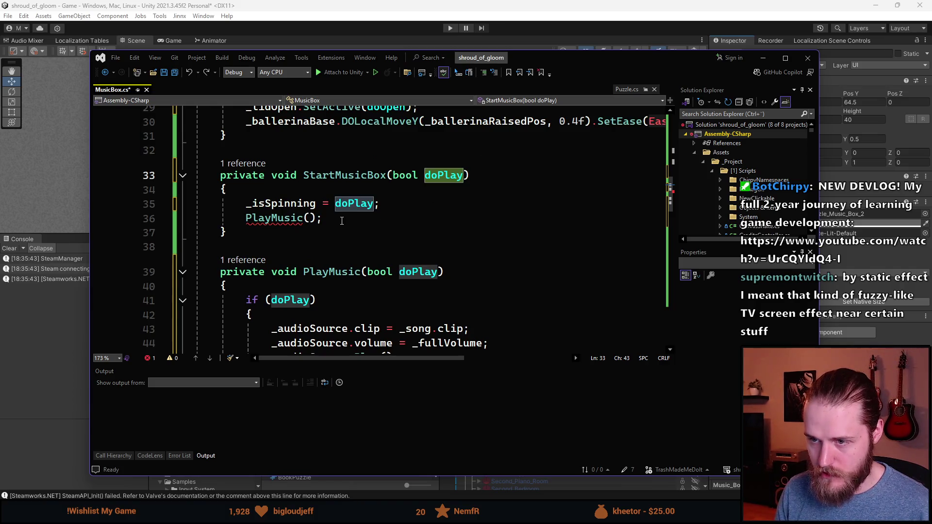
{"action": "left_click", "coordinate": [246, 204]}
{"action": "key", "text": "shift+End"}
{"action": "key", "text": "Delete"}
{"action": "left_click", "coordinate": [286, 282]}
{"action": "key", "text": "Return"}
{"action": "key", "text": "ctrl+v"}
{"action": "scroll", "coordinate": [281, 248], "scroll_direction": "down", "scroll_amount": 1}
{"action": "key", "text": "Return"}
- Delete the now-redundant StartMusicBox method and its leftover blank lines
{"action": "scroll", "coordinate": [330, 277], "scroll_direction": "down", "scroll_amount": 1}
{"action": "scroll", "coordinate": [334, 286], "scroll_direction": "up", "scroll_amount": 2}
{"action": "scroll", "coordinate": [345, 303], "scroll_direction": "down", "scroll_amount": 3}
{"action": "scroll", "coordinate": [346, 303], "scroll_direction": "up", "scroll_amount": 4}
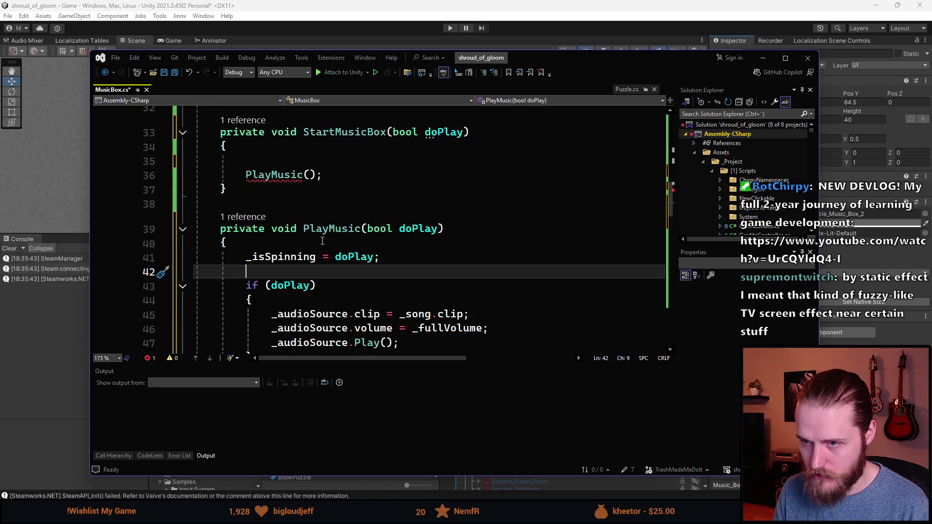
{"action": "left_click_drag", "start_coordinate": [233, 231], "coordinate": [113, 173]}
{"action": "key", "text": "Delete"}
{"action": "key", "text": "BackSpace"}
{"action": "key", "text": "BackSpace"}
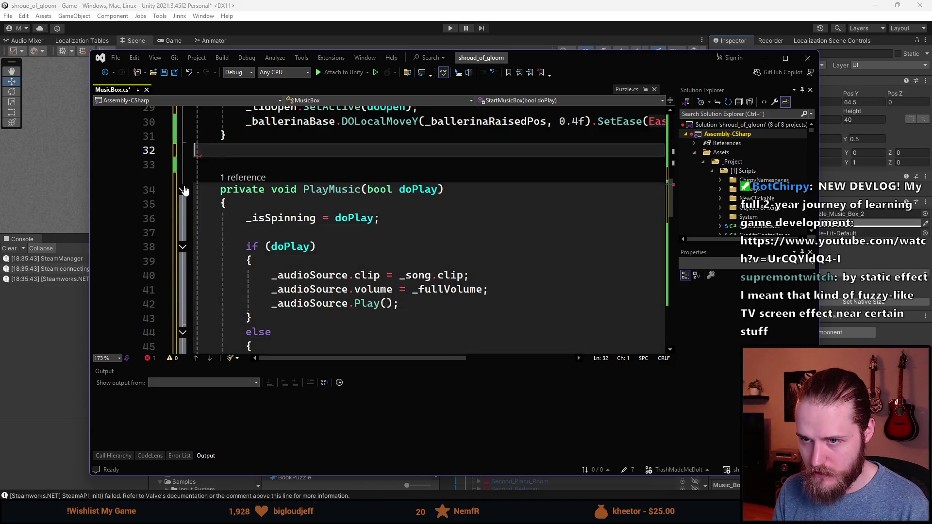
- Replace OpenBox's StartMusicBox call with PlayMusic(doOpen) and save MusicBox.cs
{"action": "scroll", "coordinate": [308, 225], "scroll_direction": "up", "scroll_amount": 3}
{"action": "double_click", "coordinate": [290, 206]}
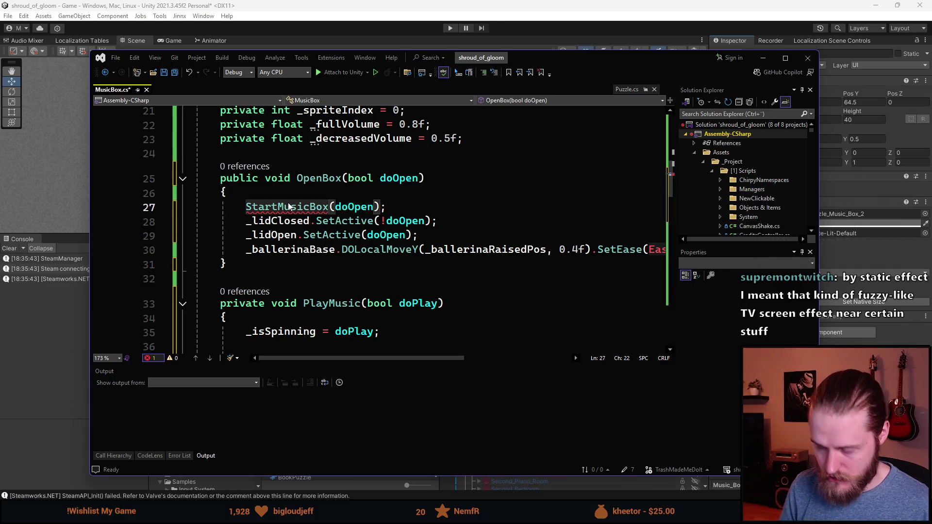
{"action": "type", "text": "PlayMu"}
{"action": "key", "text": "Tab"}
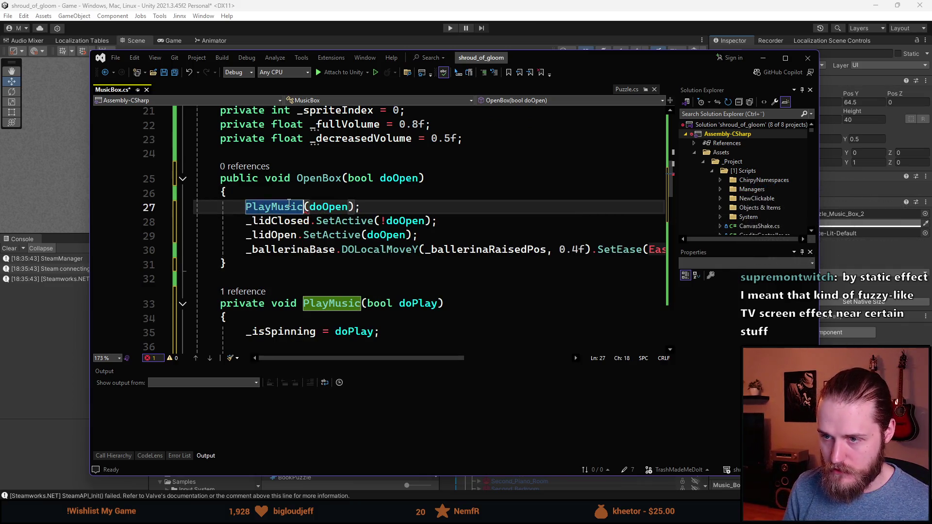
{"action": "scroll", "coordinate": [371, 213], "scroll_direction": "down", "scroll_amount": 1}
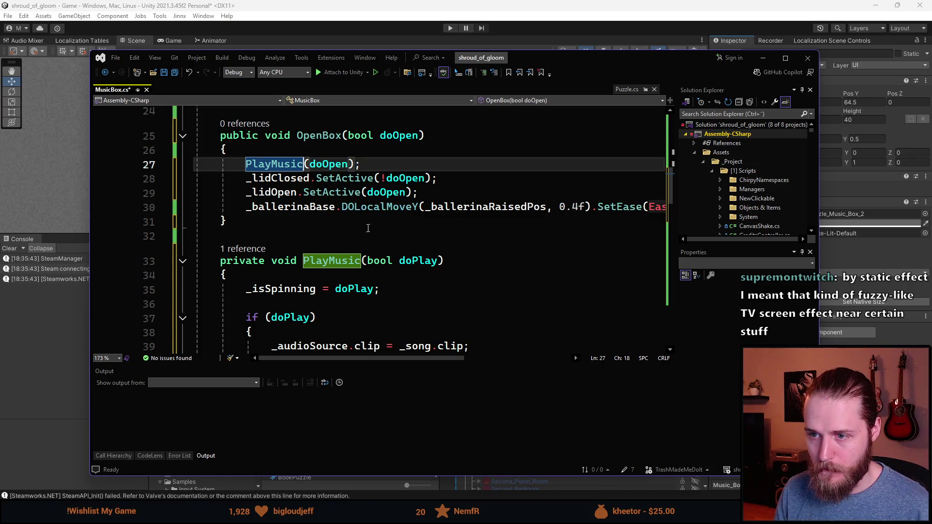
{"action": "key", "text": "ctrl+s"}
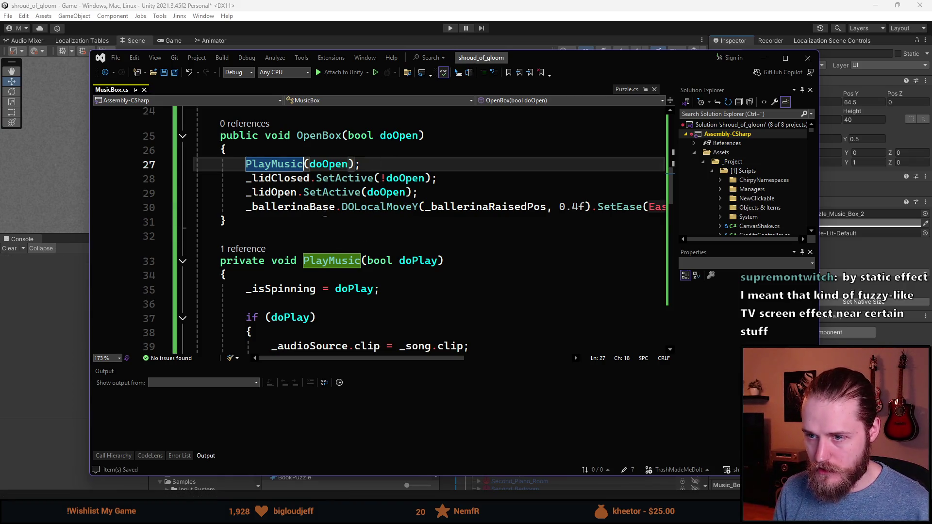
{"action": "mouse_move", "coordinate": [438, 361]}
{"action": "left_mouse_down"}
{"action": "mouse_move", "coordinate": [496, 361]}
{"action": "mouse_move", "coordinate": [431, 364]}
{"action": "left_mouse_up"}
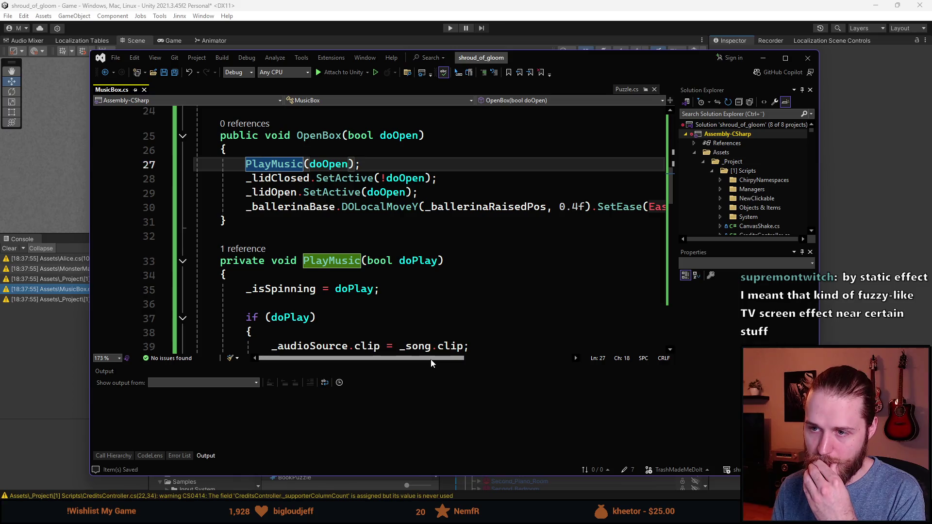
{"action": "left_click", "coordinate": [444, 193]}
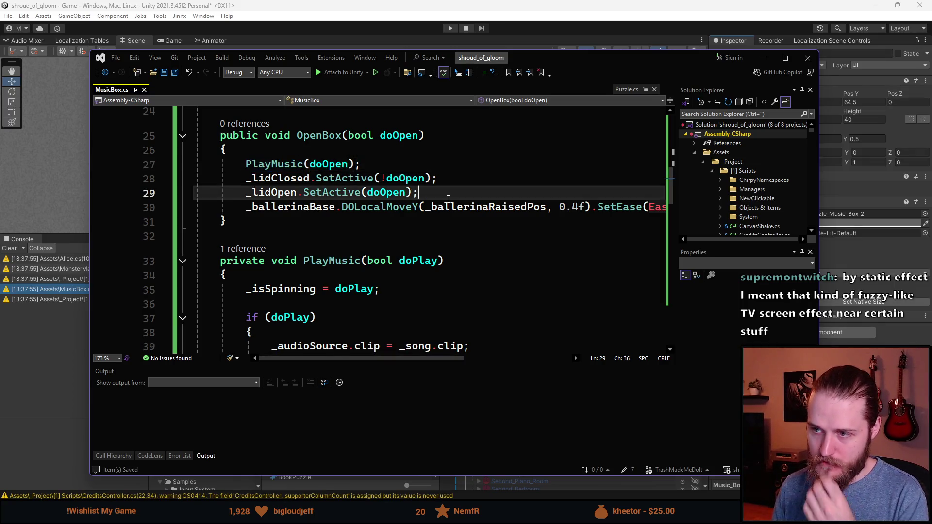
- Wrap the ballerina raise line in OpenBox inside an if (doOpen) block
{"action": "key", "text": "Return"}
{"action": "type", "text": "if ("}
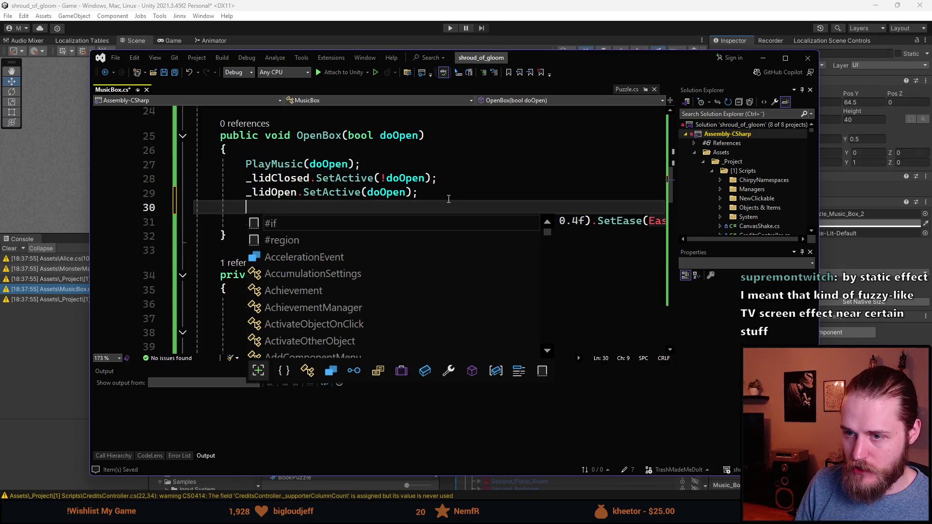
{"action": "key", "text": "Escape"}
{"action": "type", "text": "doOpemn"}
{"action": "key", "text": "BackSpace"}
{"action": "key", "text": "BackSpace"}
{"action": "type", "text": "n"}
{"action": "key", "text": "End"}
{"action": "key", "text": "Return"}
{"action": "type", "text": "{"}
{"action": "key", "text": "Return"}
{"action": "key", "text": "Down"}
{"action": "key", "text": "Down"}
{"action": "key", "text": "alt+Up"}
{"action": "key", "text": "alt+Up"}
{"action": "key", "text": "Down"}
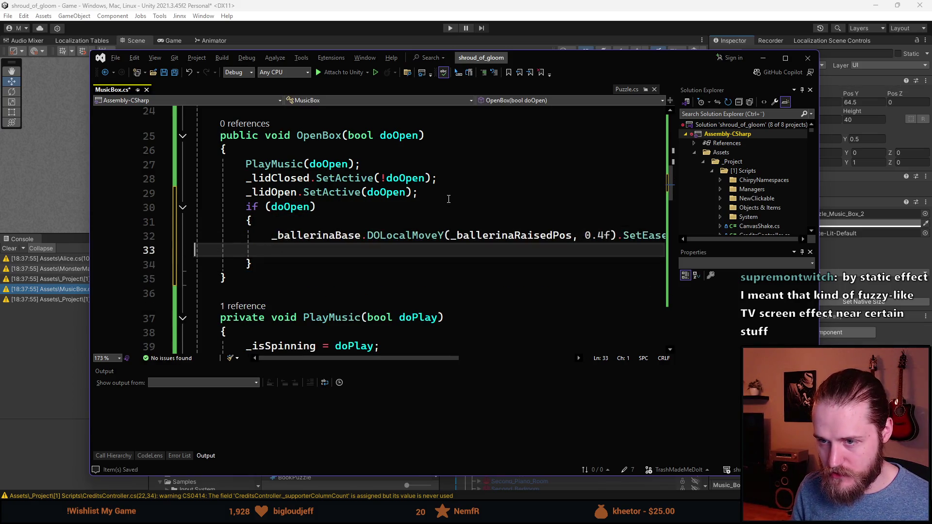
{"action": "key", "text": "BackSpace"}
- Add an else branch that starts a _ballerinaBase.localPosition assignment
{"action": "key", "text": "Down"}
{"action": "key", "text": "Return"}
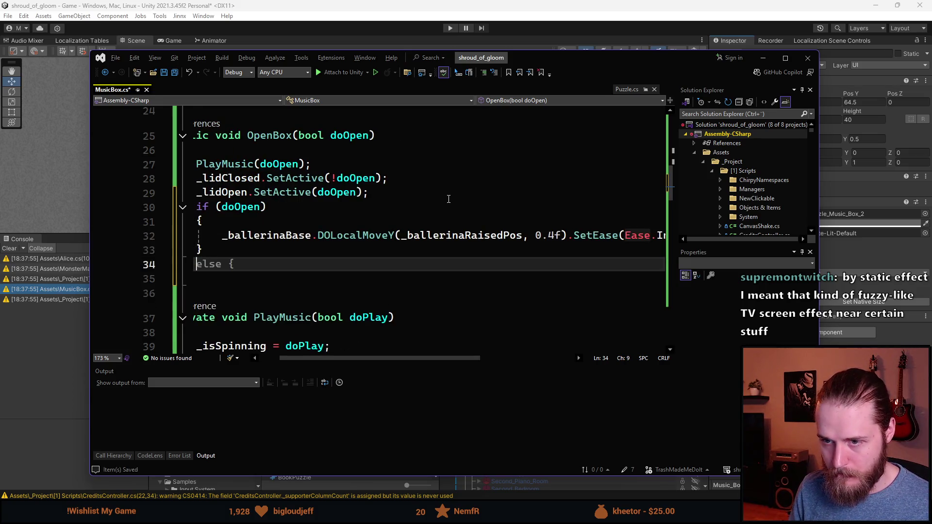
{"action": "type", "text": "else"}
{"action": "key", "text": "Tab"}
{"action": "key", "text": "Tab"}
{"action": "type", "text": "_ba"}
{"action": "key", "text": "Tab"}
{"action": "type", "text": "."}
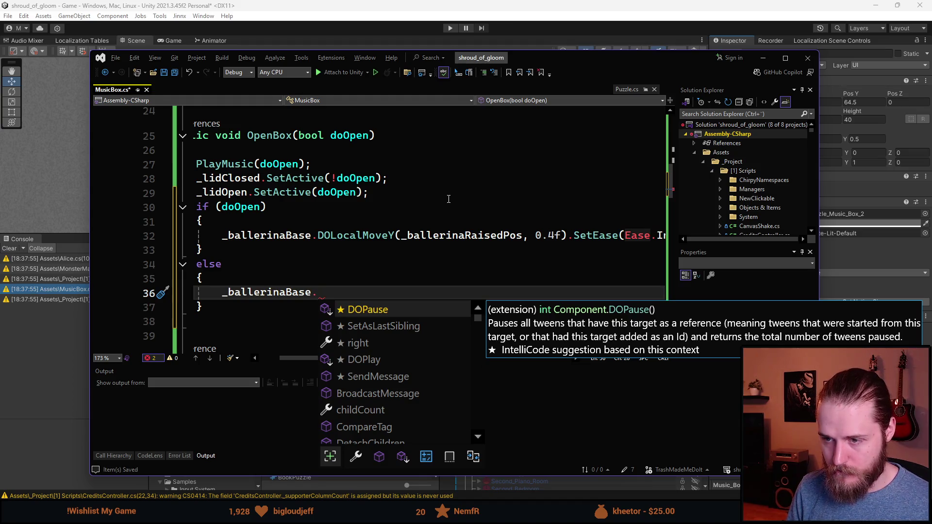
{"action": "type", "text": "loc"}
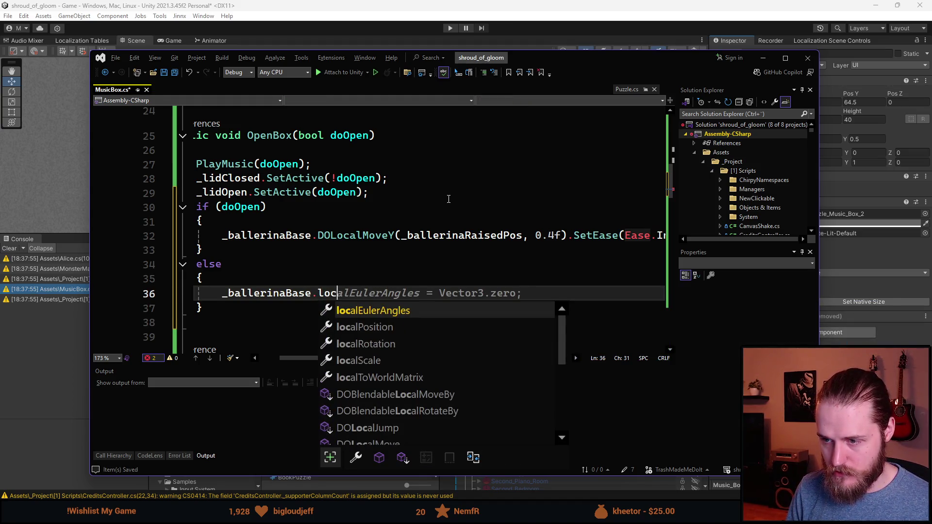
{"action": "key", "text": "Tab"}
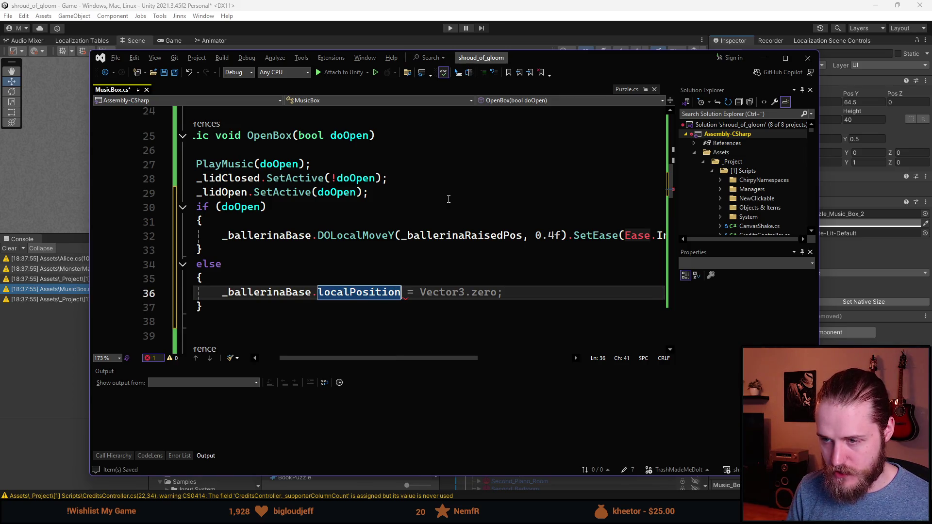
{"action": "key", "text": "Escape"}
- Store the ballerina base's localPosition in a Vector3, renamed to pos, above the assignment
{"action": "key", "text": "ctrl+Return"}
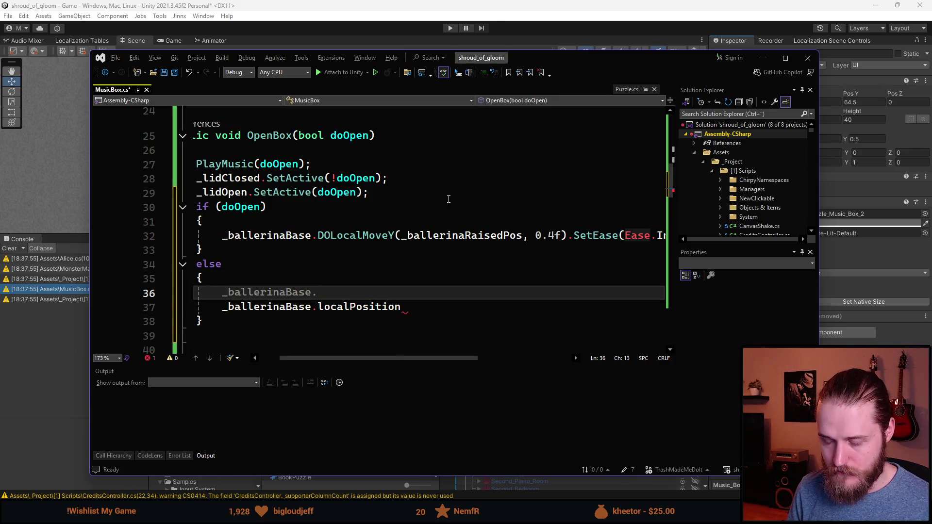
{"action": "type", "text": "Vector3 ball"}
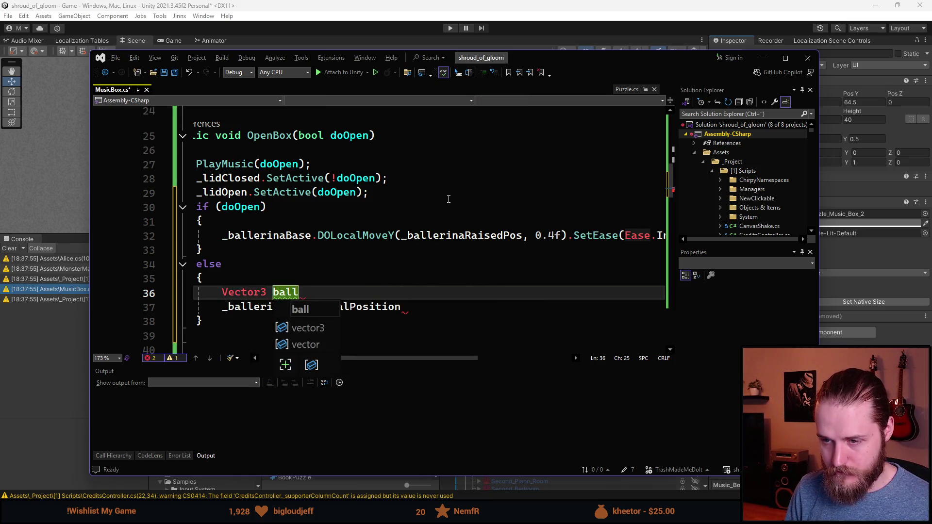
{"action": "type", "text": "erinaPos = "}
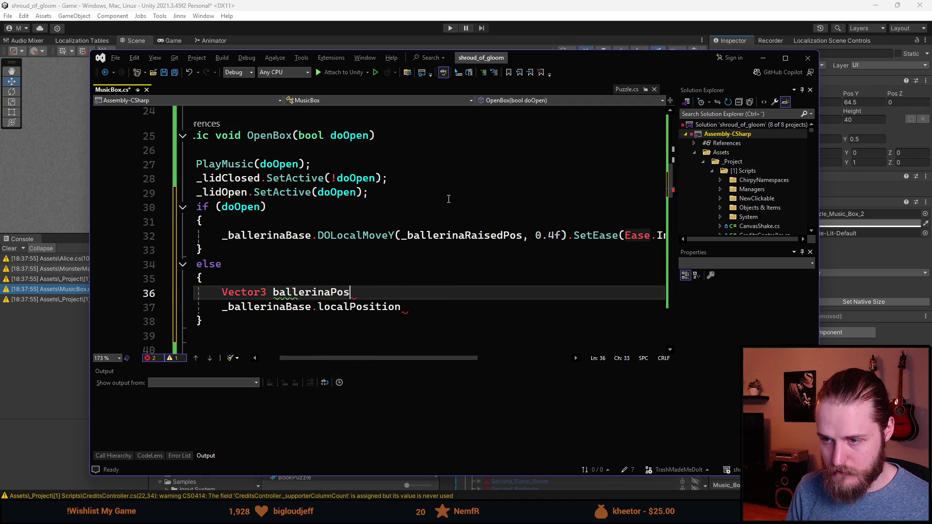
{"action": "type", "text": "_ballerinaBase.l"}
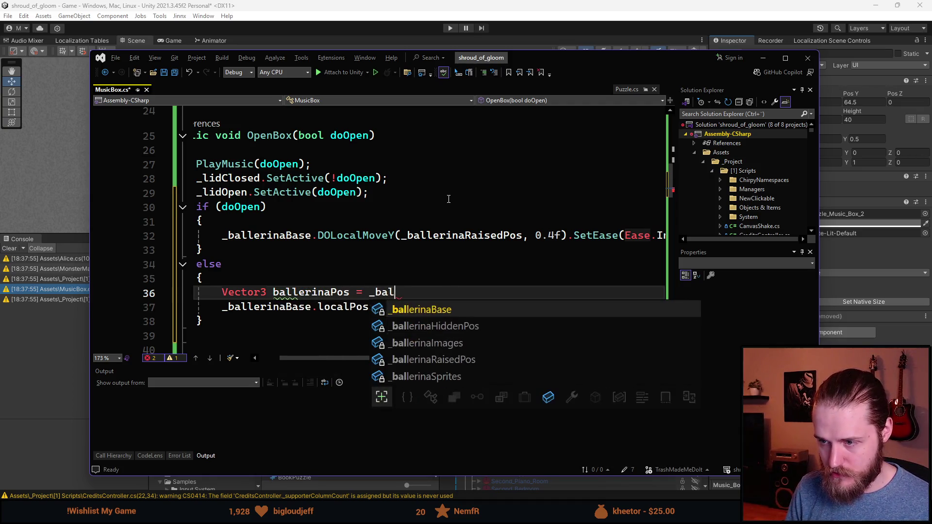
{"action": "key", "text": "Tab"}
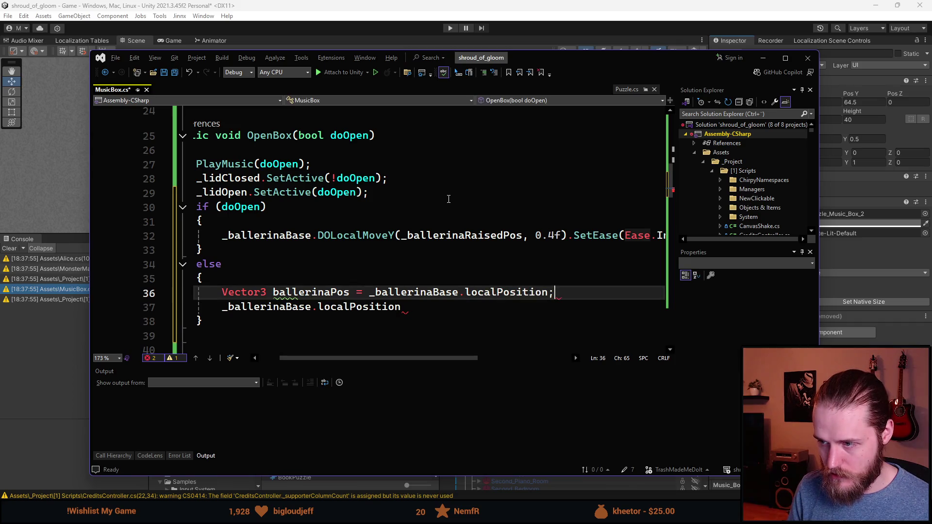
{"action": "key", "text": "Down"}
{"action": "type", "text": "="}
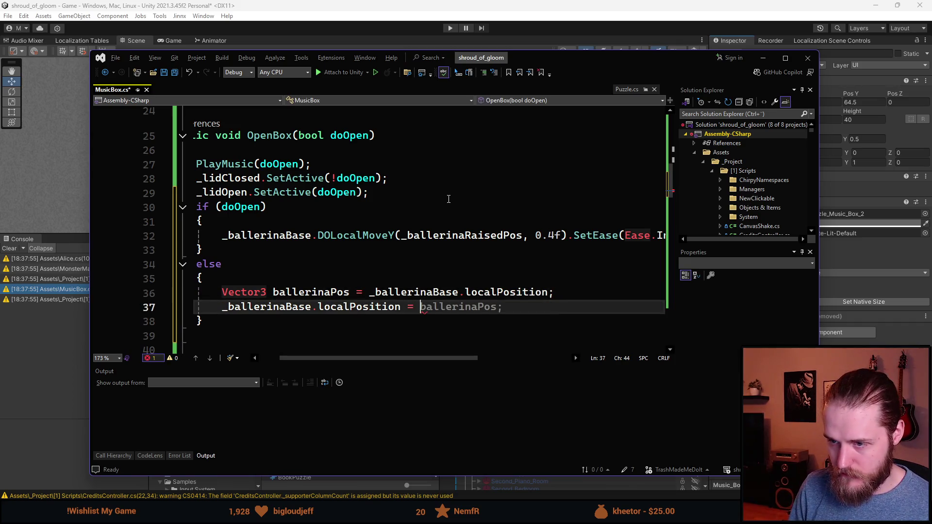
{"action": "key", "text": "Up"}
{"action": "key", "text": "ctrl+Left"}
{"action": "key", "text": "ctrl+Left"}
{"action": "key", "text": "Left"}
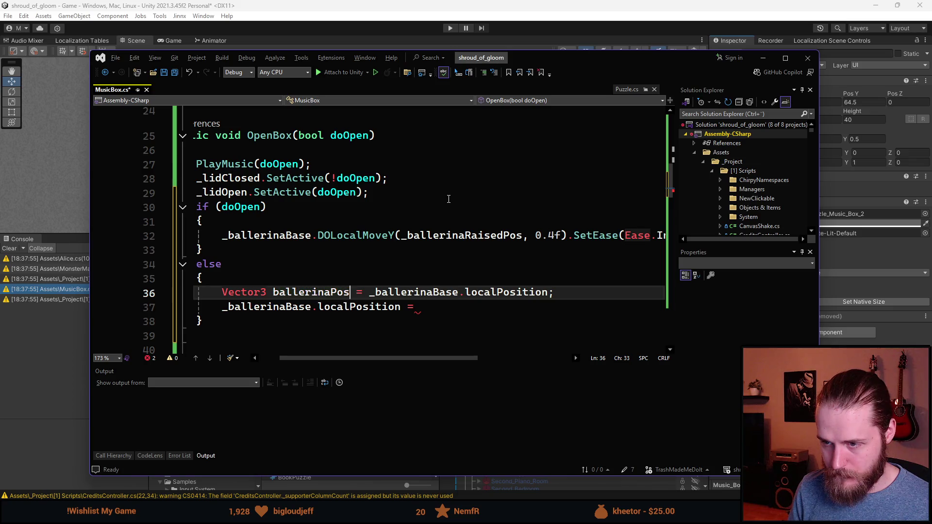
{"action": "key", "text": "ctrl+r"}
{"action": "key", "text": "ctrl+r"}
{"action": "type", "text": "pos"}
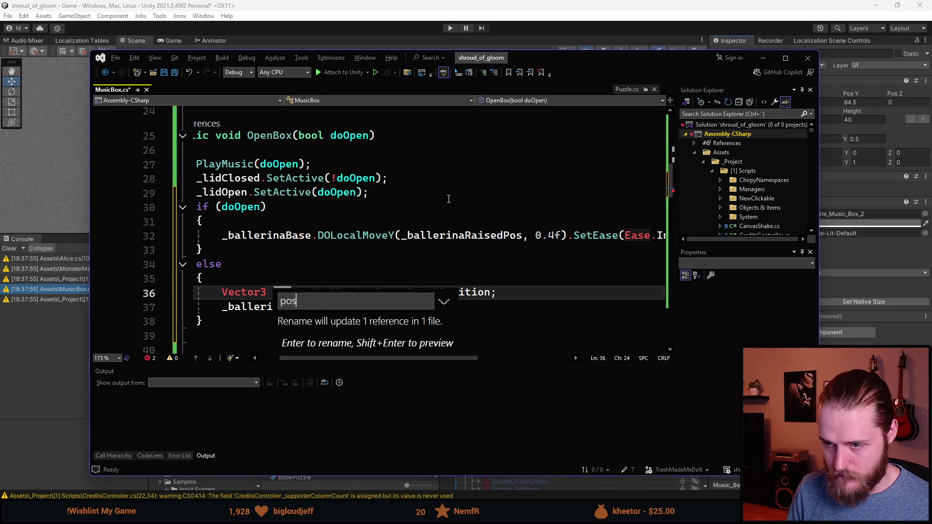
{"action": "key", "text": "Return"}
- Set localPosition to new Vector3(pos.x, _ballerinaHiddenPos, pos.z)
{"action": "key", "text": "Down"}
{"action": "key", "text": "End"}
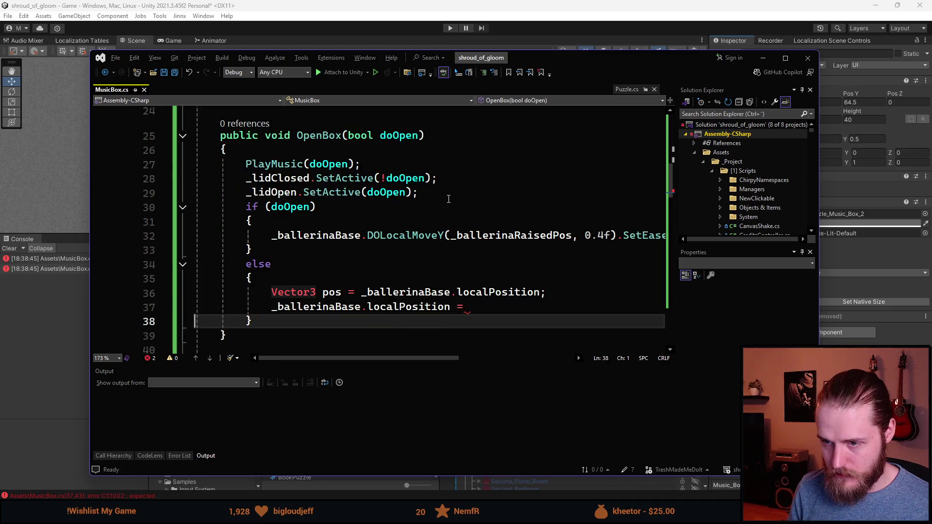
{"action": "type", "text": "pos."}
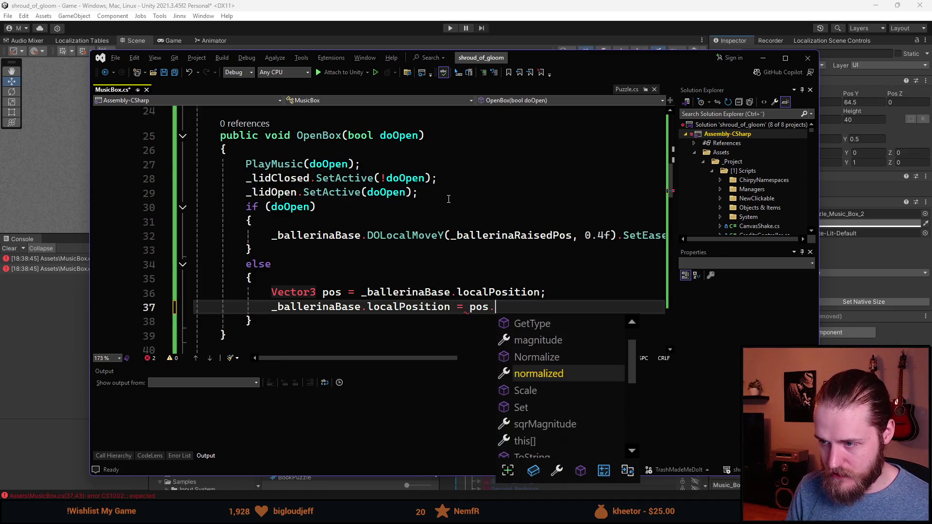
{"action": "key", "text": "BackSpace"}
{"action": "key", "text": "BackSpace"}
{"action": "key", "text": "BackSpace"}
{"action": "key", "text": "BackSpace"}
{"action": "type", "text": "new Vecot"}
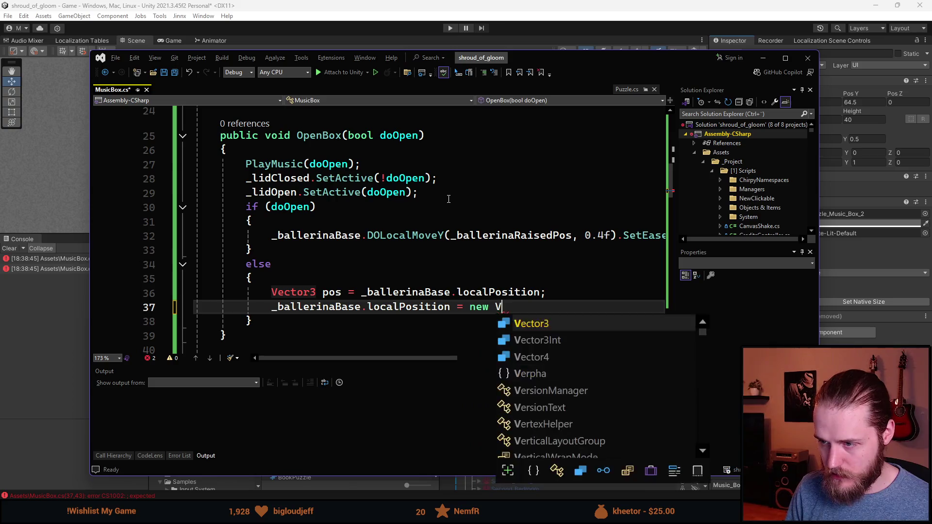
{"action": "key", "text": "BackSpace"}
{"action": "key", "text": "BackSpace"}
{"action": "key", "text": "BackSpace"}
{"action": "type", "text": "tor"}
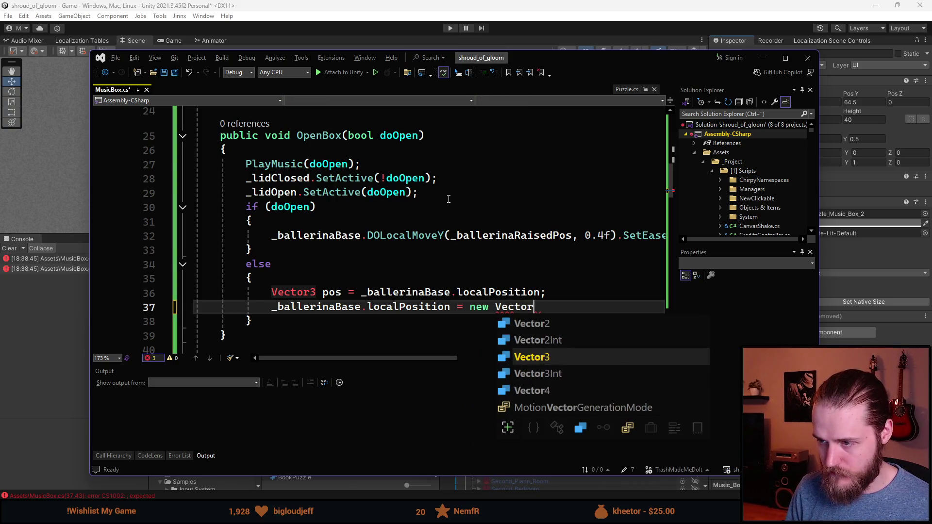
{"action": "type", "text": "3(pos."}
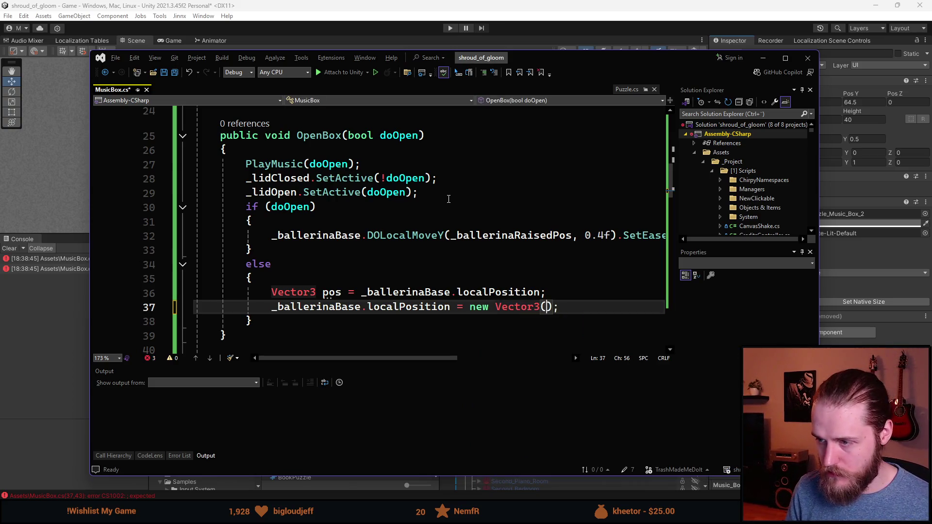
{"action": "type", "text": "x, "}
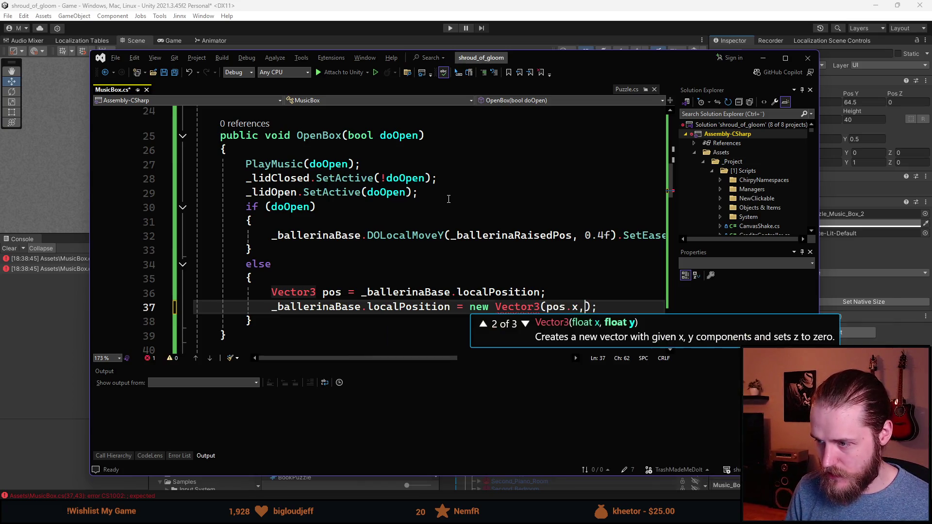
{"action": "type", "text": "_ballerina"}
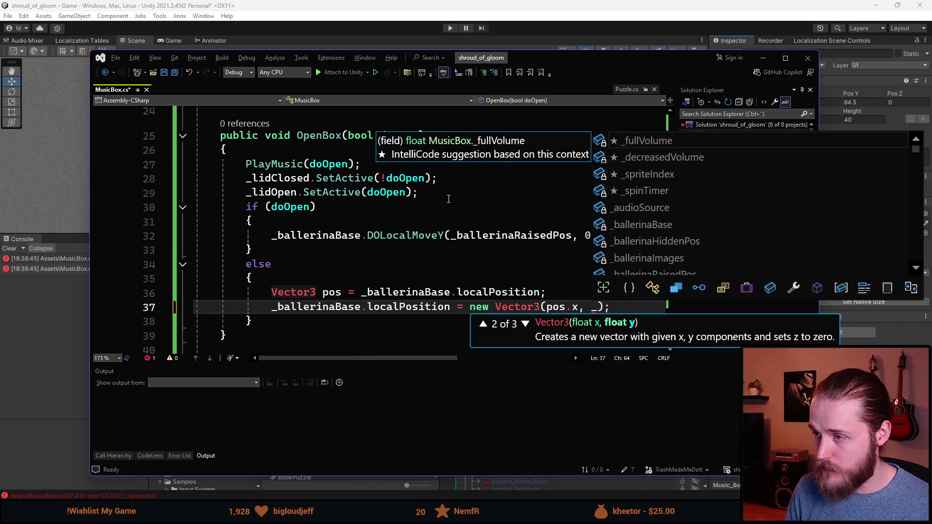
{"action": "type", "text": "H"}
{"action": "key", "text": "Tab"}
{"action": "type", "text": ","}
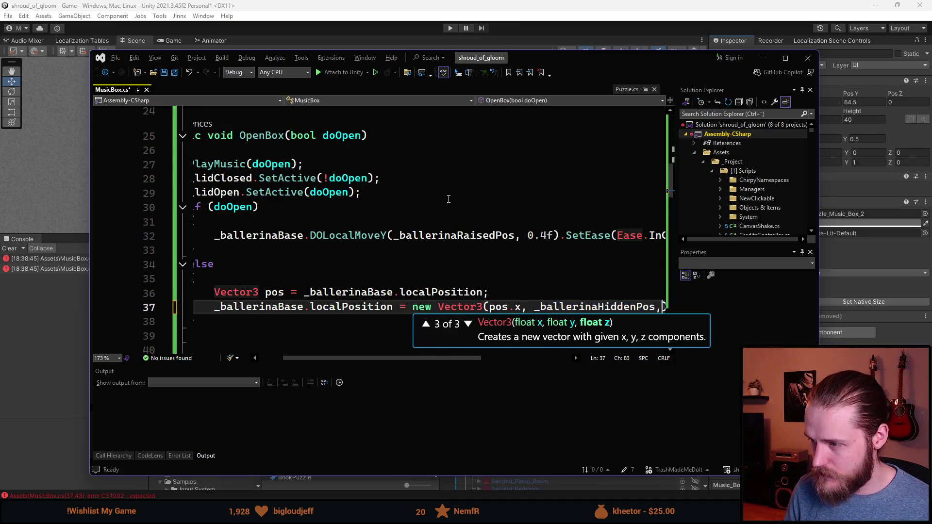
{"action": "type", "text": " pos.z)"}
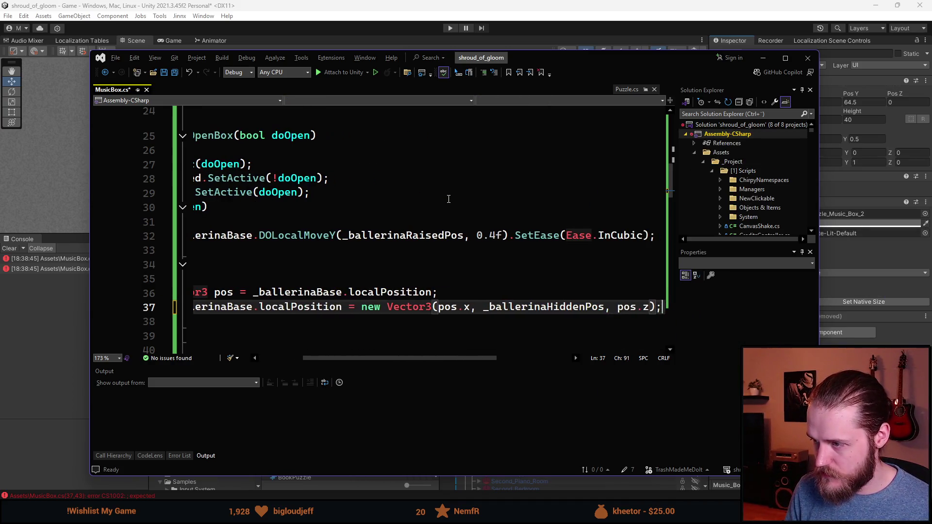
- Save MusicBox.cs, review the code, and switch back to Unity
{"action": "key", "text": "ctrl+s"}
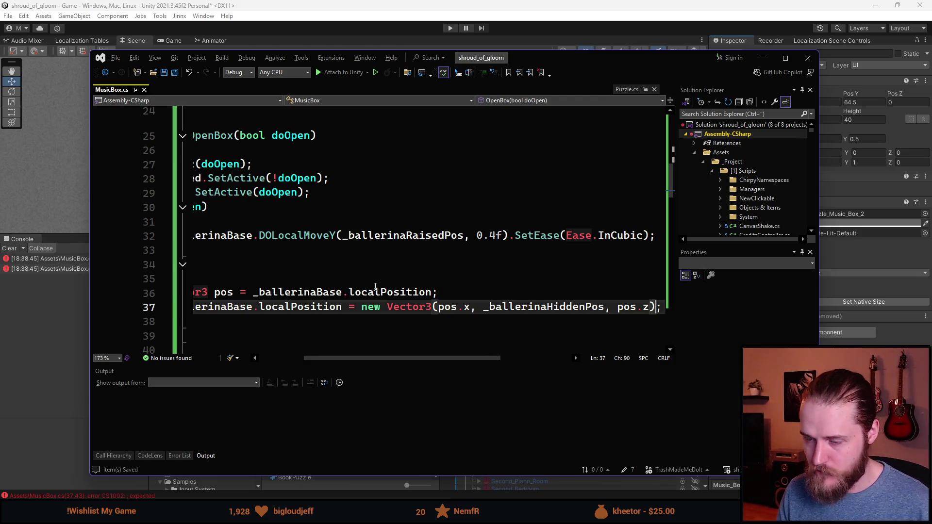
{"action": "left_click_drag", "start_coordinate": [415, 358], "coordinate": [371, 359]}
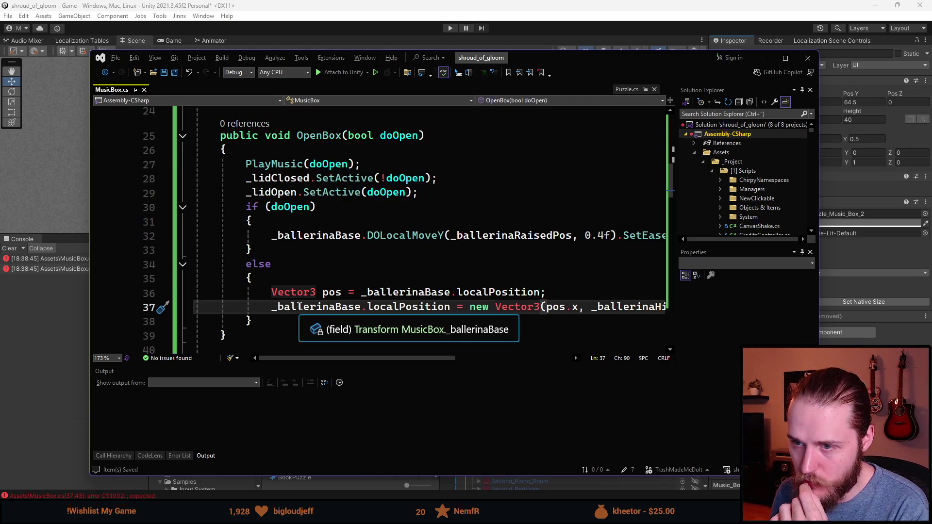
{"action": "scroll", "coordinate": [358, 222], "scroll_direction": "down", "scroll_amount": 5}
{"action": "scroll", "coordinate": [359, 222], "scroll_direction": "down", "scroll_amount": 5}
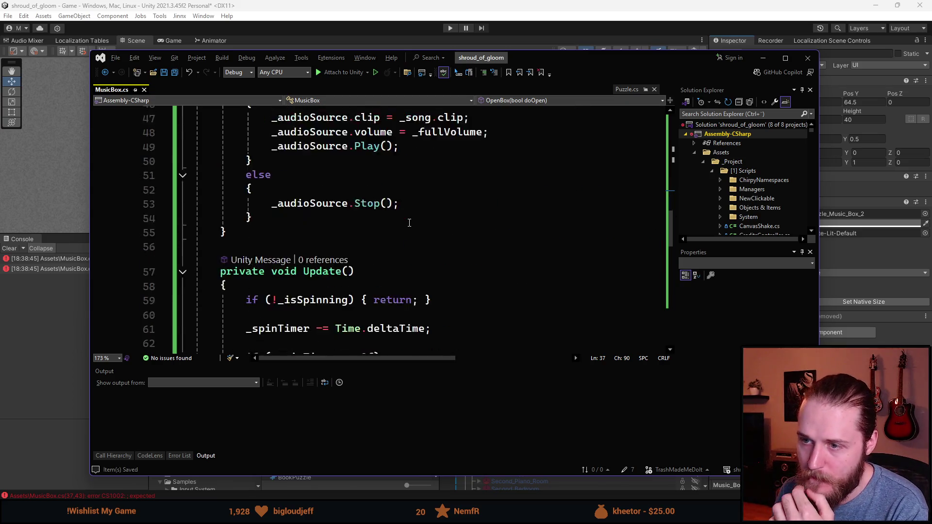
{"action": "scroll", "coordinate": [388, 233], "scroll_direction": "up", "scroll_amount": 9}
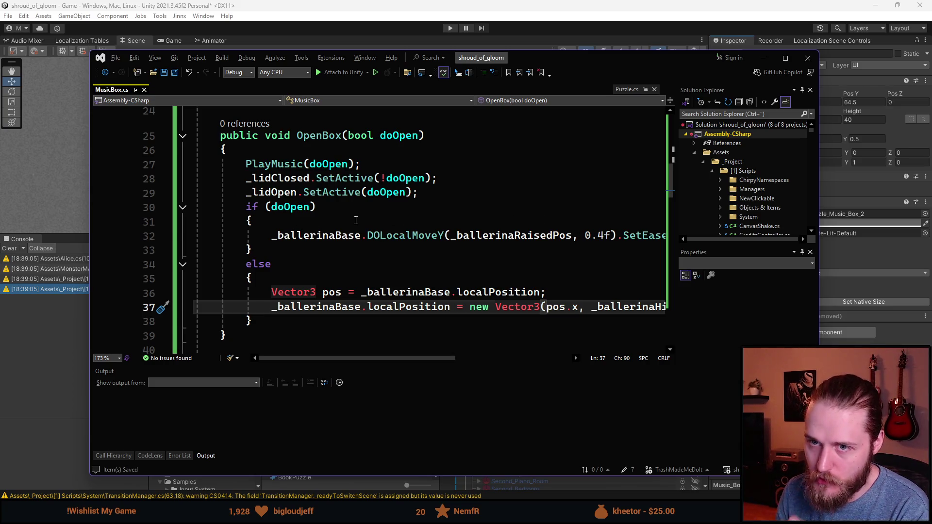
{"action": "key", "text": "alt+Tab"}
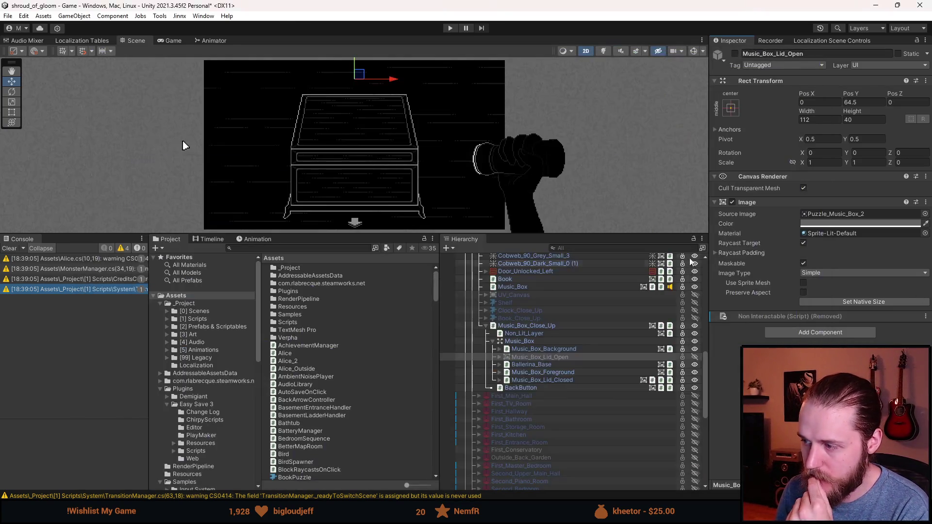
- Copy Play Sound On Click from Music_Box_Lid_Closed and paste it as new onto Music_Box_Lid_Open
{"action": "left_click", "coordinate": [543, 380]}
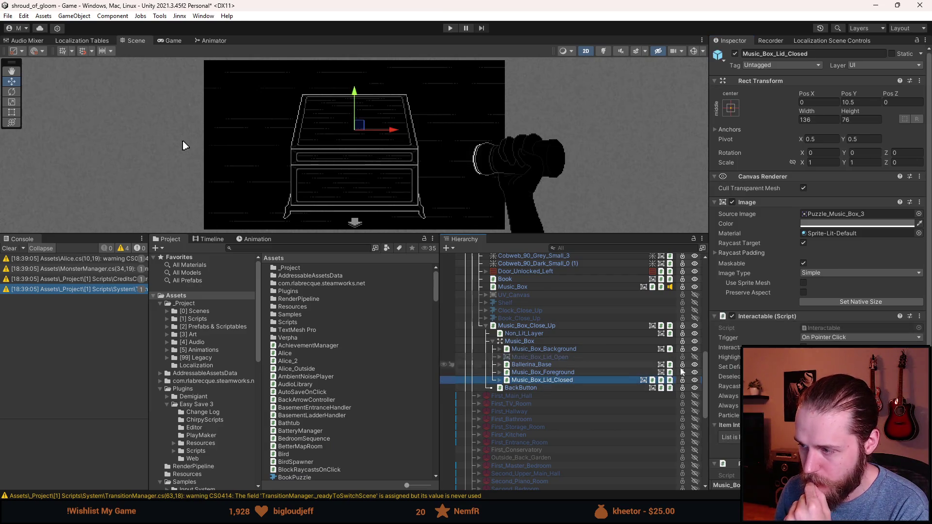
{"action": "right_click", "coordinate": [786, 306]}
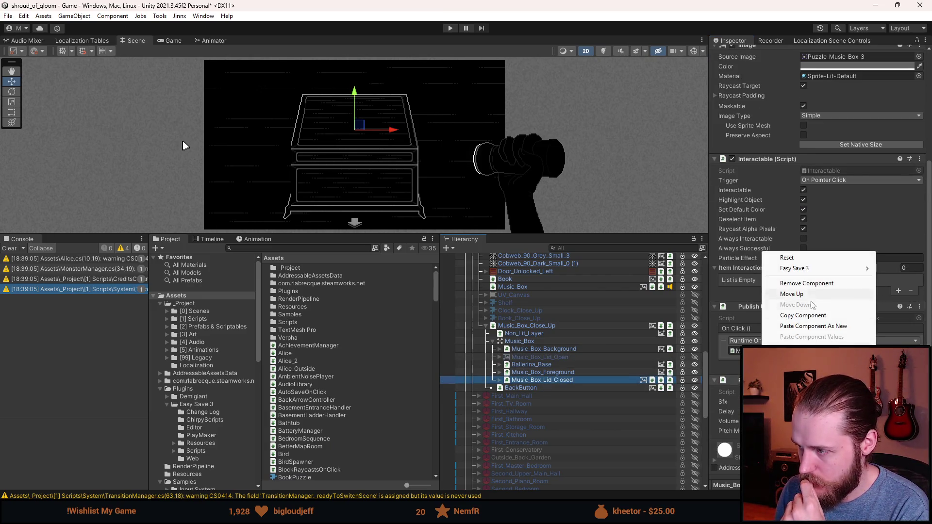
{"action": "left_click", "coordinate": [815, 315]}
{"action": "left_click", "coordinate": [626, 357]}
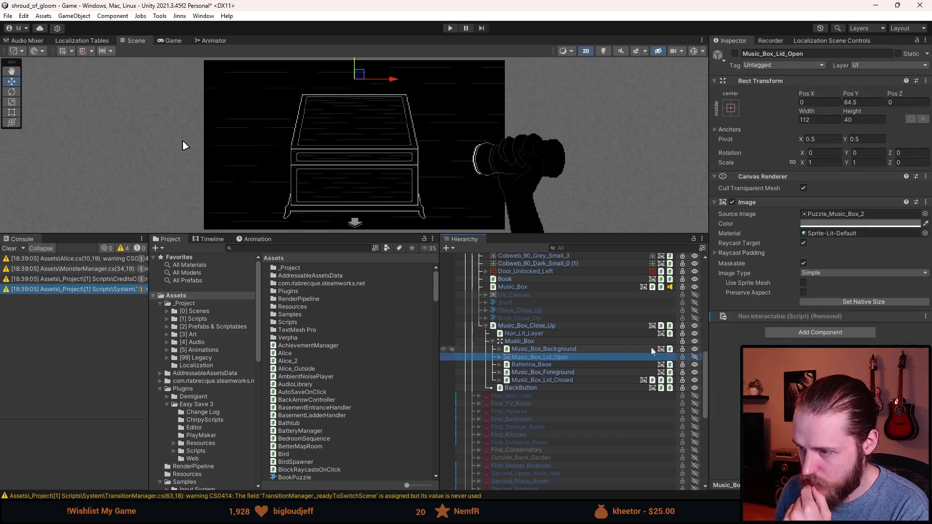
{"action": "right_click", "coordinate": [764, 201]}
{"action": "left_click", "coordinate": [825, 274]}
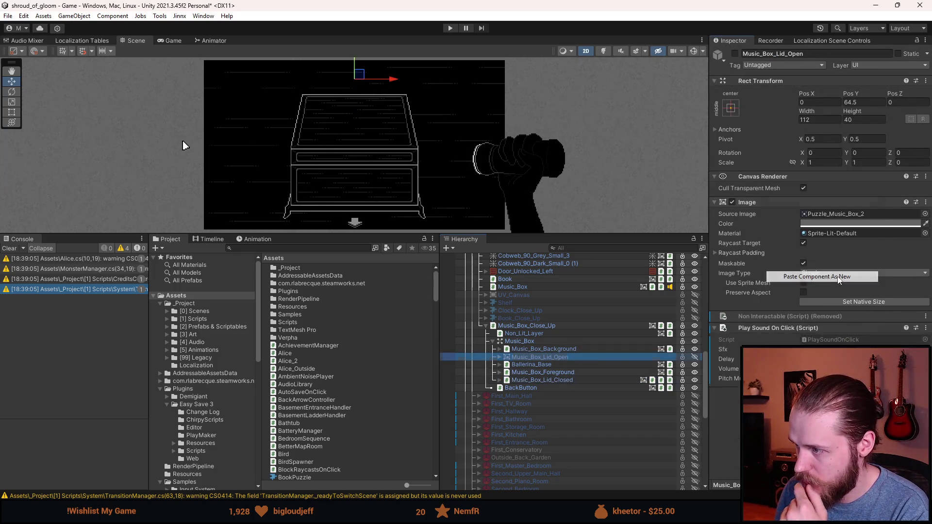
- Pick a sound effect for the pasted component and add an On Click entry
{"action": "left_click", "coordinate": [925, 350]}
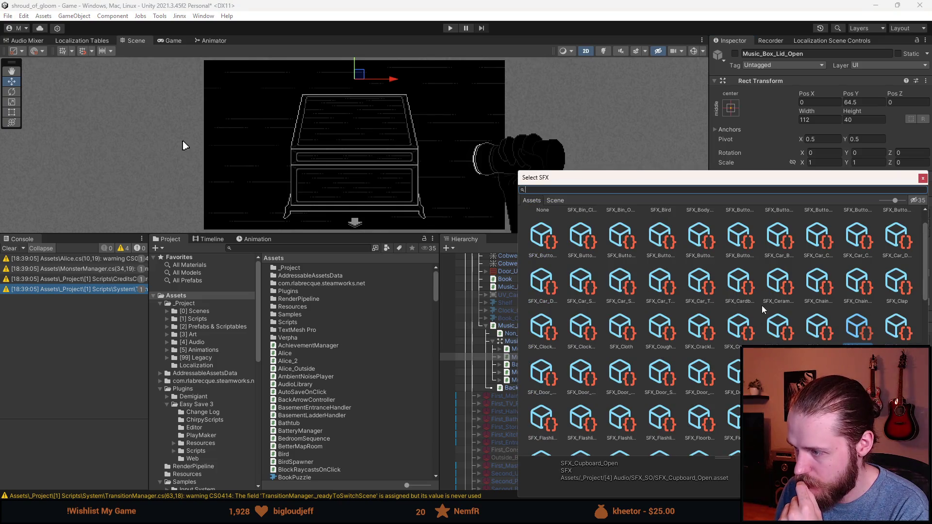
{"action": "double_click", "coordinate": [858, 329]}
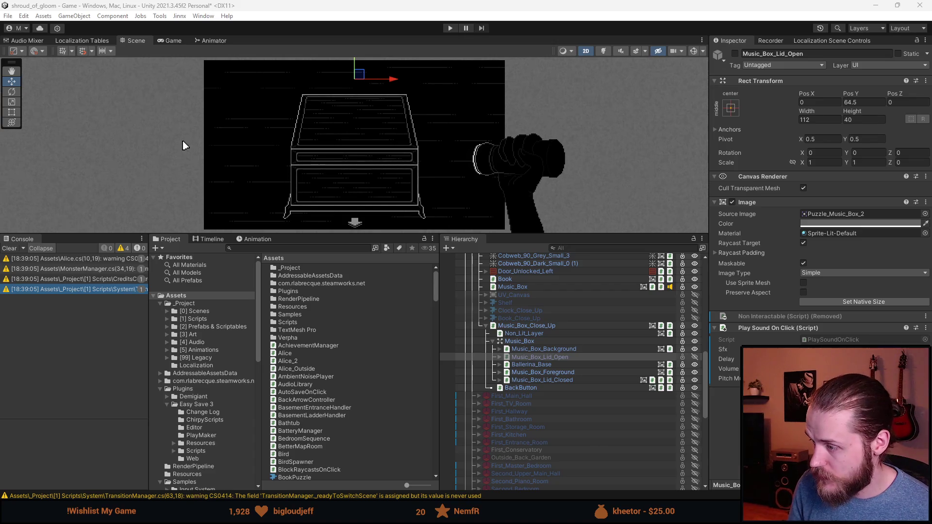
{"action": "left_click", "coordinate": [908, 449]}
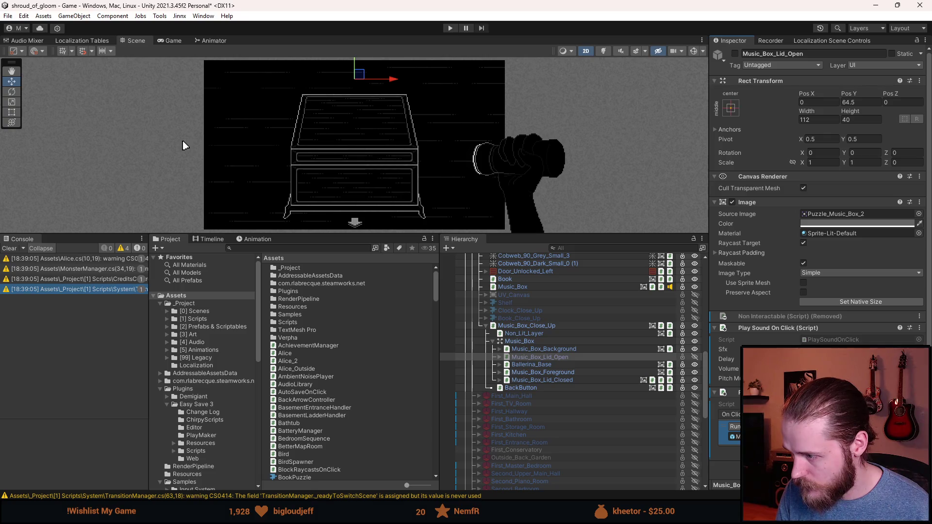
- Point Music_Box_Lid_Closed's On Click to MusicBox.OpenBox and deactivate Music_Box_Close_Up
{"action": "left_click", "coordinate": [824, 426]}
{"action": "left_click", "coordinate": [697, 339]}
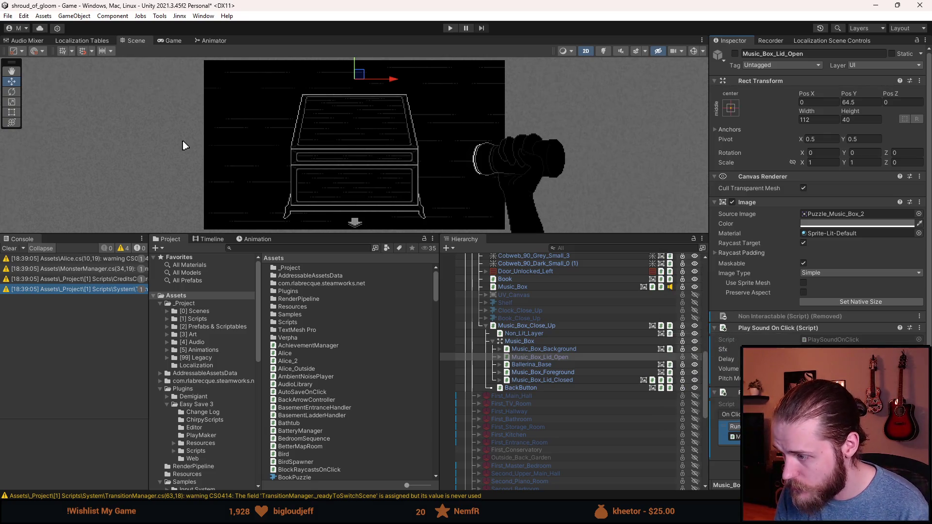
{"action": "left_click", "coordinate": [560, 380]}
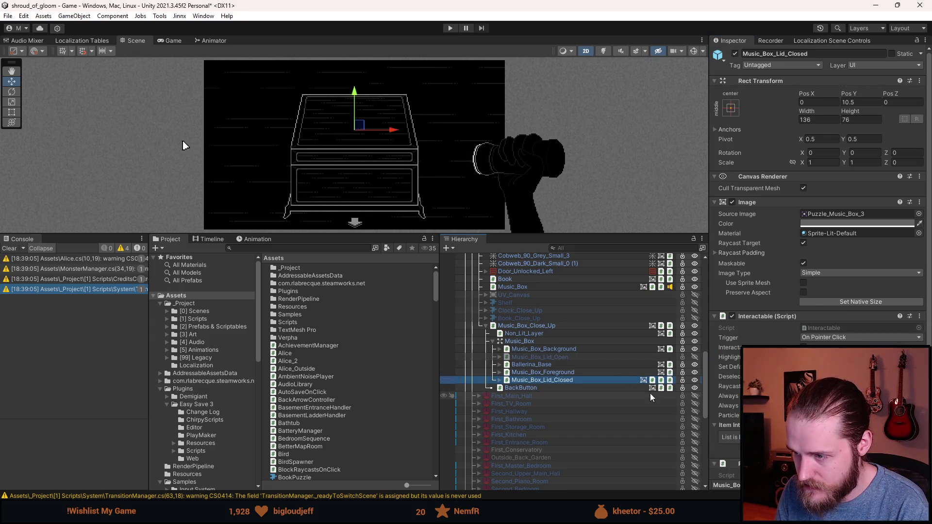
{"action": "scroll", "coordinate": [820, 243], "scroll_direction": "down", "scroll_amount": 4}
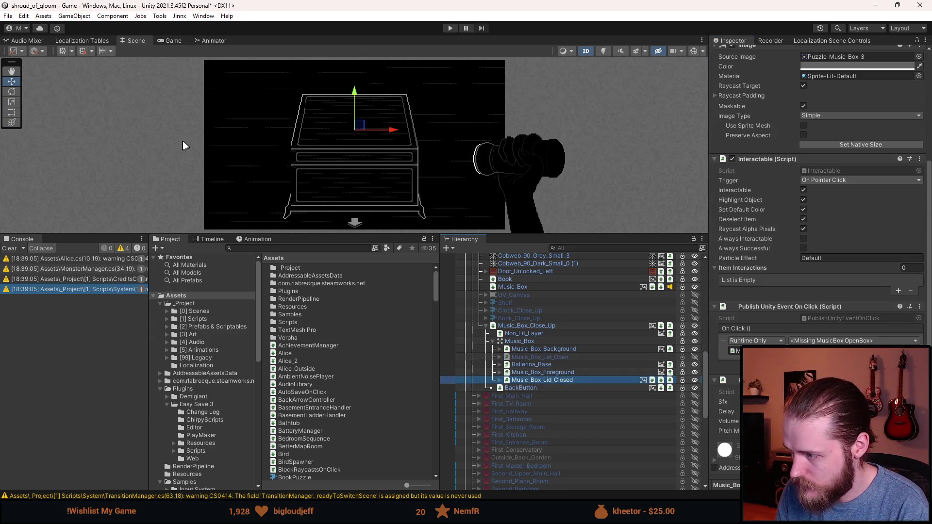
{"action": "left_click", "coordinate": [852, 340]}
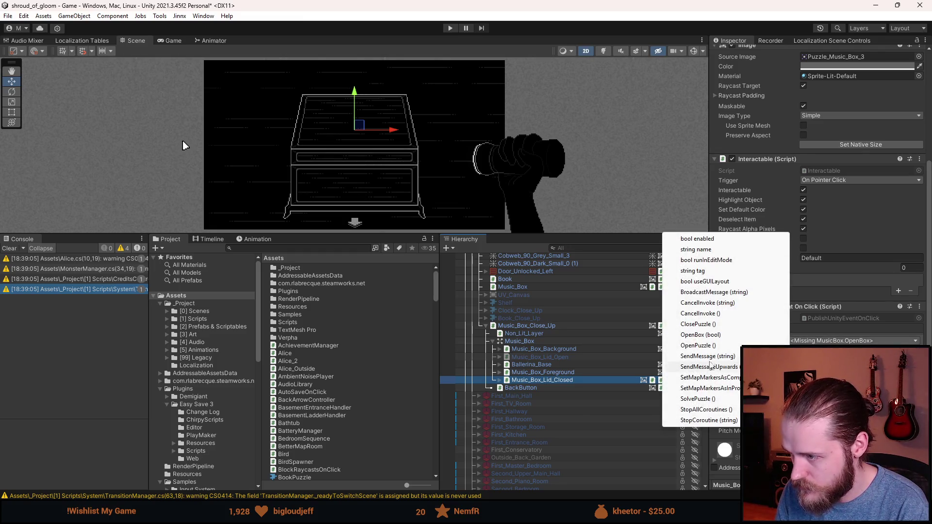
{"action": "left_click", "coordinate": [701, 335]}
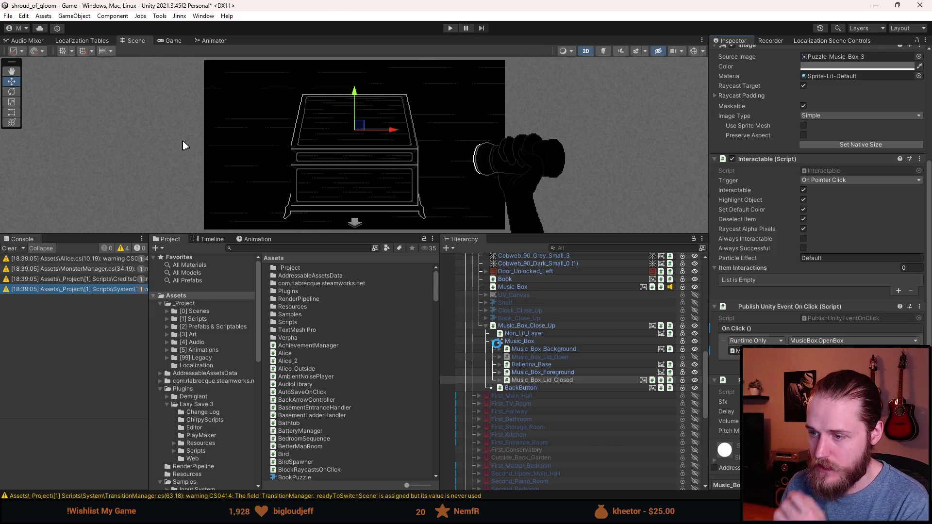
{"action": "left_click", "coordinate": [486, 325]}
{"action": "key", "text": "alt+shift+a"}
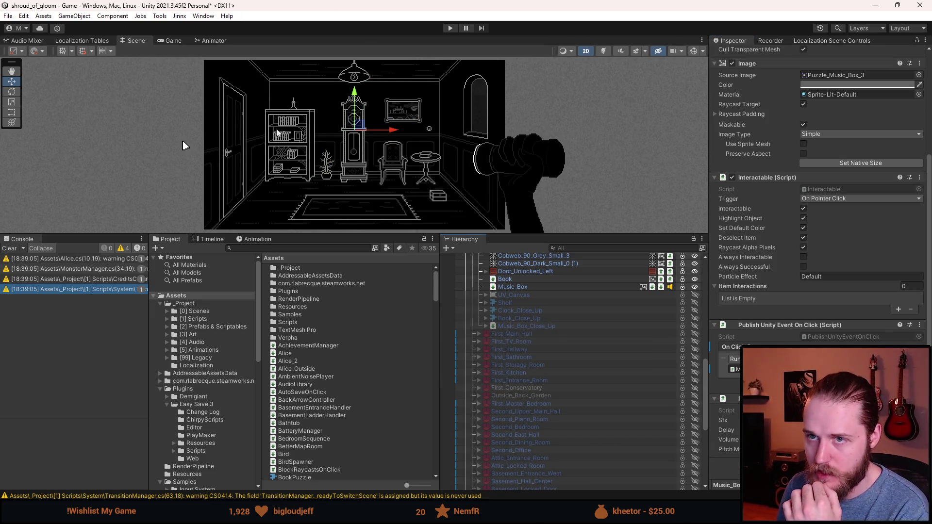
- Save the scene, play with a taller Game view, and walk to the TV room's TV close-up
{"action": "key", "text": "ctrl+s"}
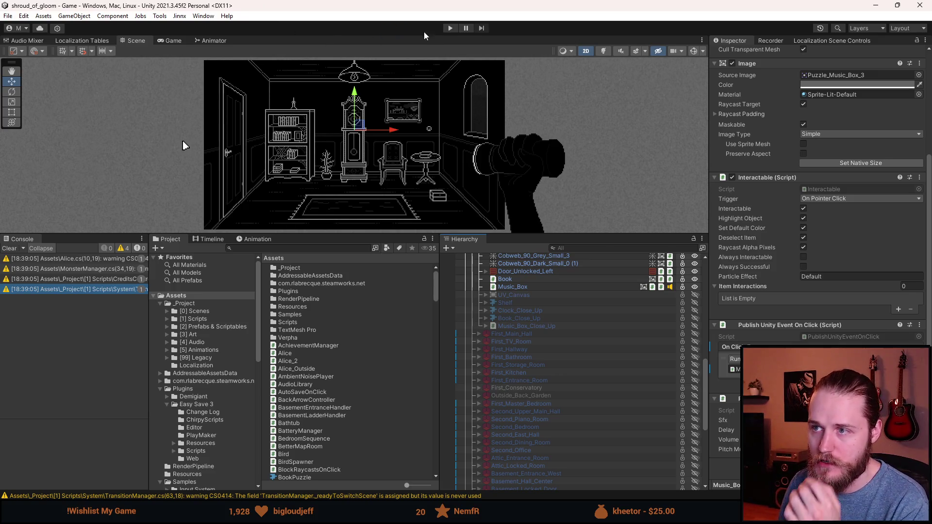
{"action": "left_click", "coordinate": [449, 28]}
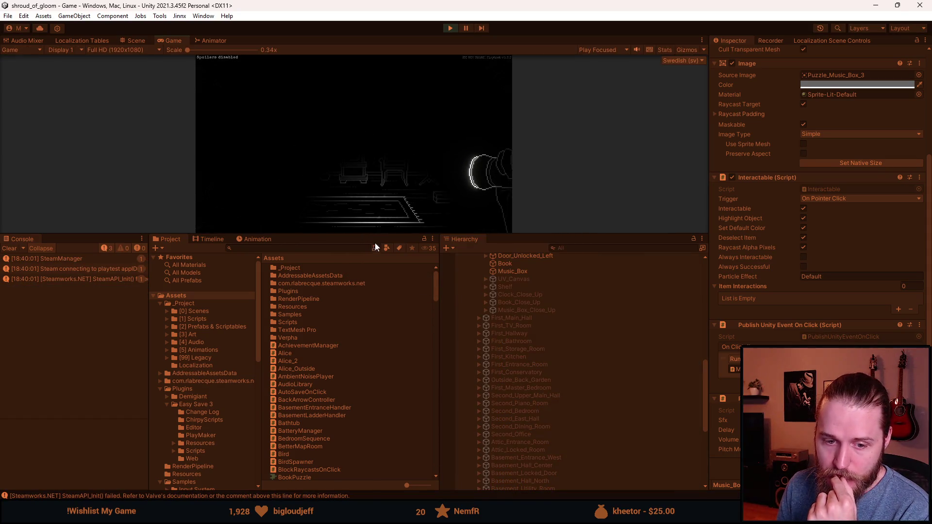
{"action": "left_click_drag", "start_coordinate": [379, 234], "coordinate": [350, 389]}
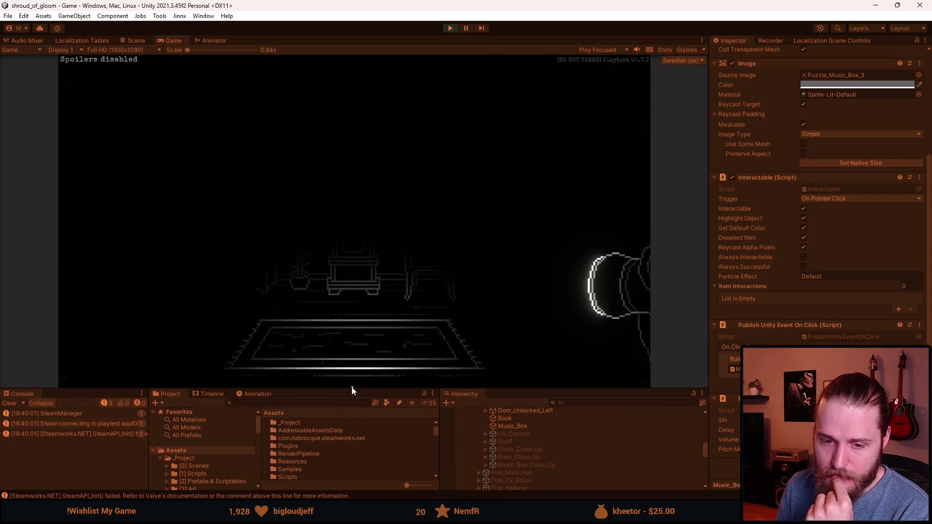
{"action": "left_click", "coordinate": [305, 325]}
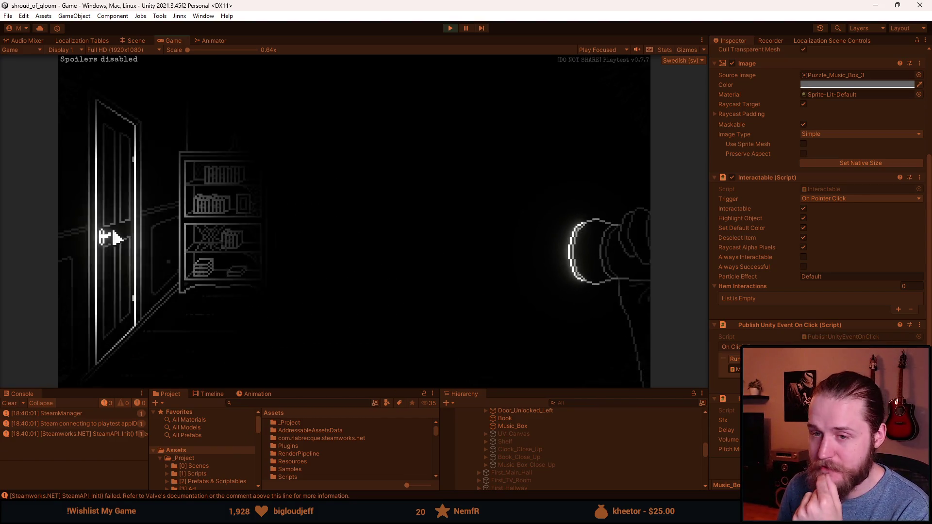
{"action": "left_click", "coordinate": [92, 218]}
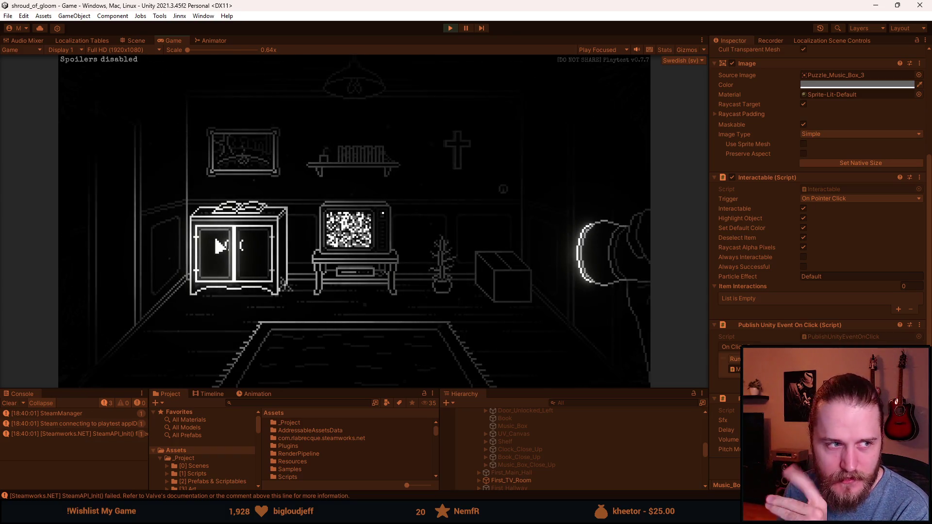
{"action": "left_click", "coordinate": [357, 246]}
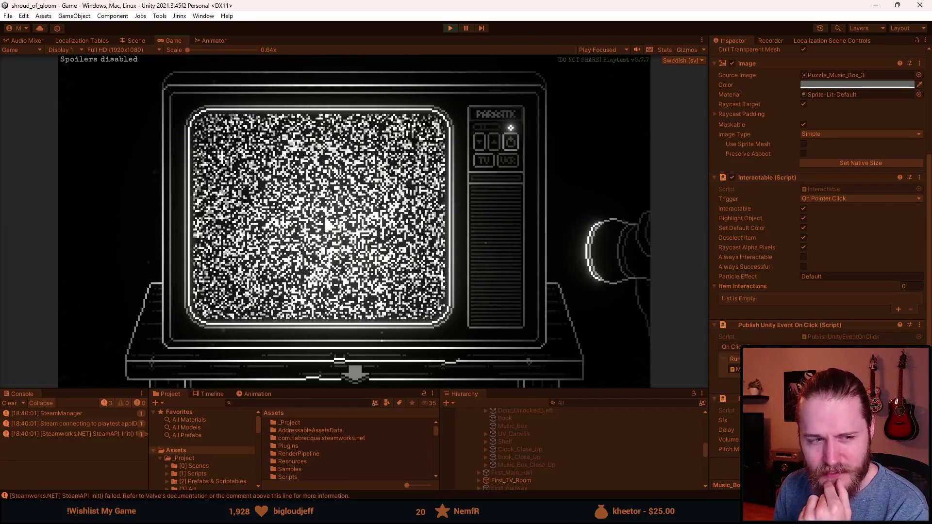
- Leave the TV close-up, view the Inställningar > Hjälpmedel settings page, and resume the game
{"action": "left_click", "coordinate": [353, 376]}
{"action": "key", "text": "Escape"}
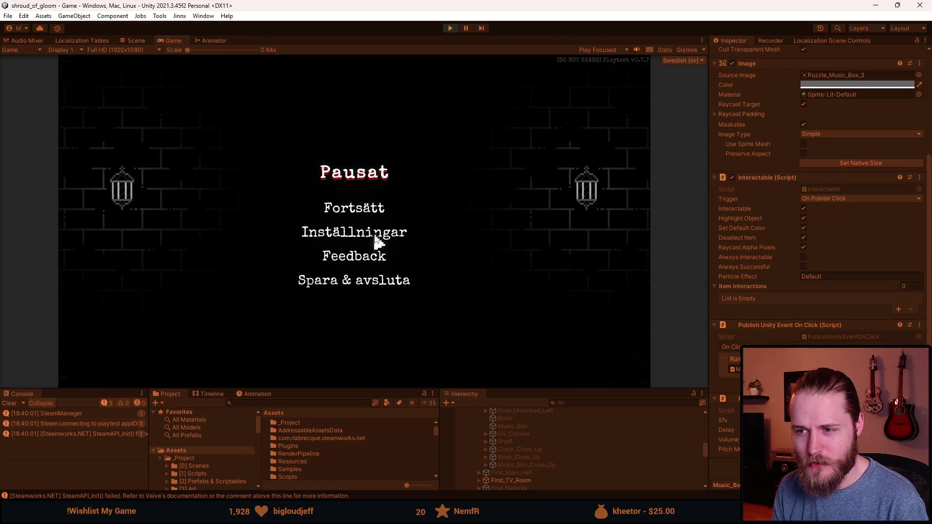
{"action": "left_click", "coordinate": [374, 233]}
{"action": "left_click", "coordinate": [364, 255]}
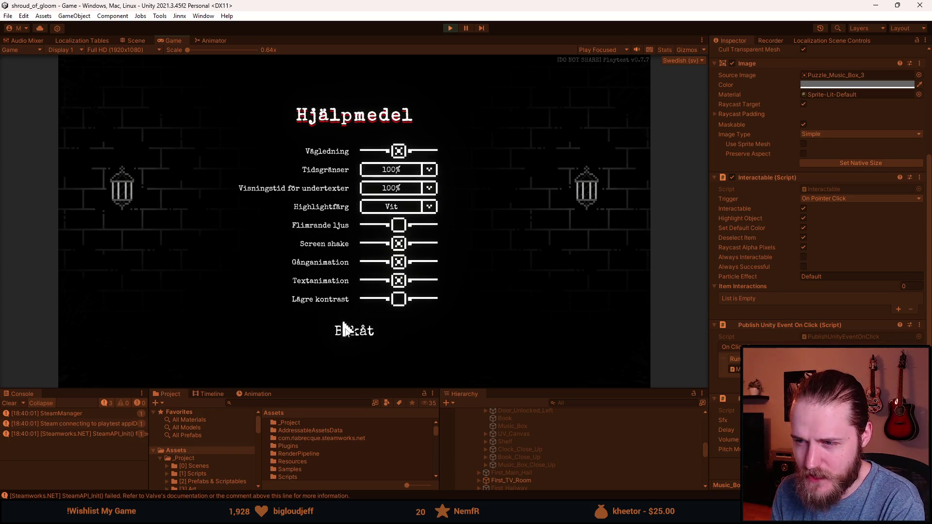
{"action": "left_click", "coordinate": [334, 335]}
{"action": "left_click", "coordinate": [359, 309]}
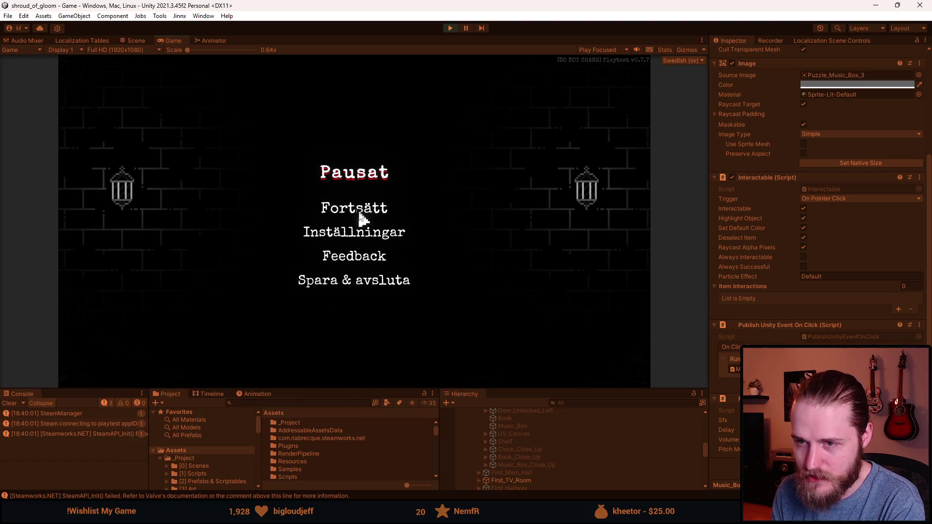
{"action": "left_click", "coordinate": [361, 210]}
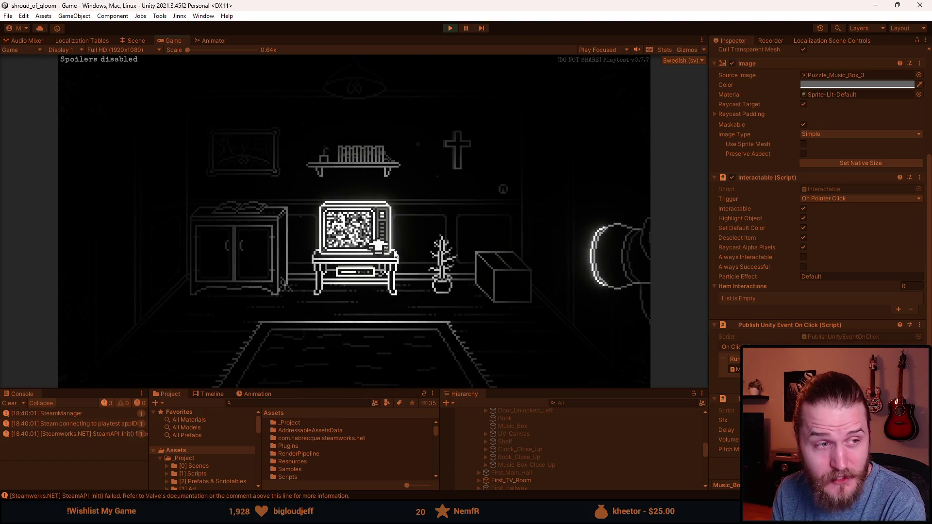
- View the TV close-up again, then recheck the Hjälpmedel settings page and resume
{"action": "left_click", "coordinate": [340, 257]}
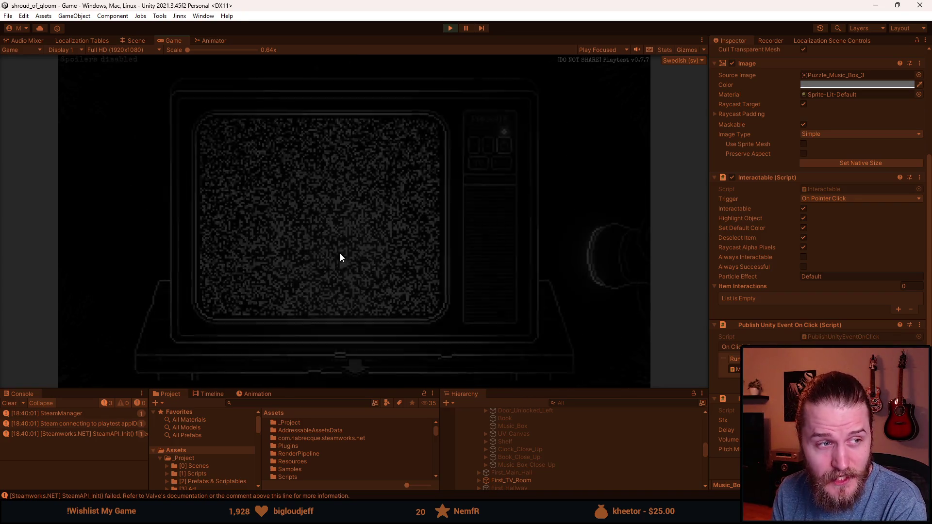
{"action": "left_click", "coordinate": [354, 368]}
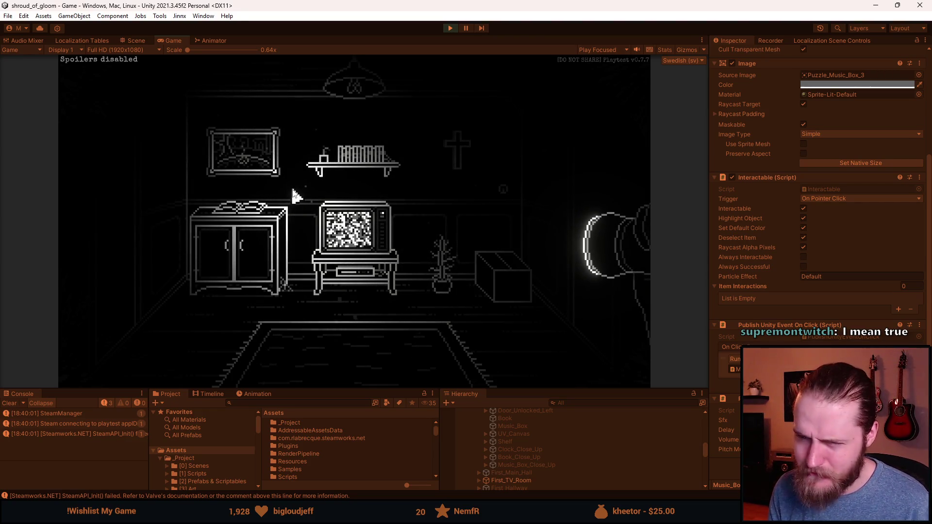
{"action": "key", "text": "Escape"}
{"action": "left_click", "coordinate": [350, 232]}
{"action": "left_click", "coordinate": [358, 254]}
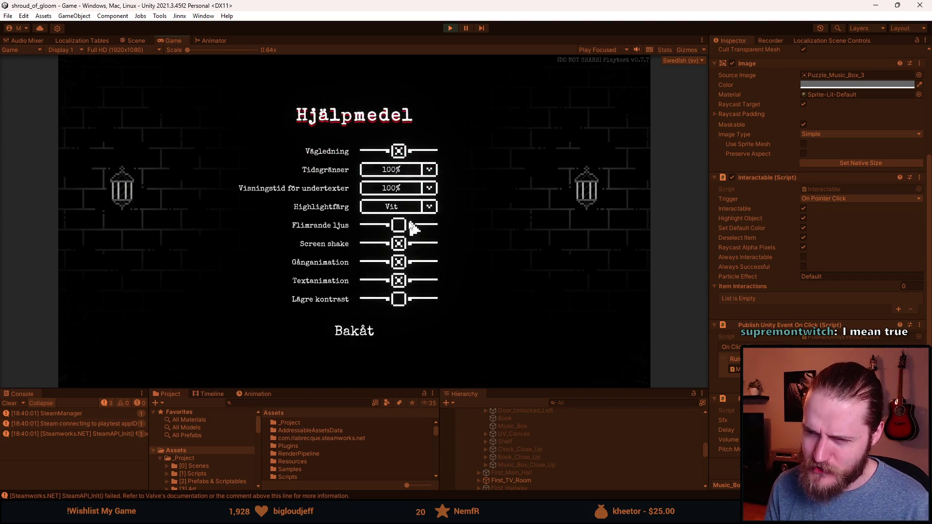
{"action": "left_click", "coordinate": [352, 332]}
{"action": "left_click", "coordinate": [353, 304]}
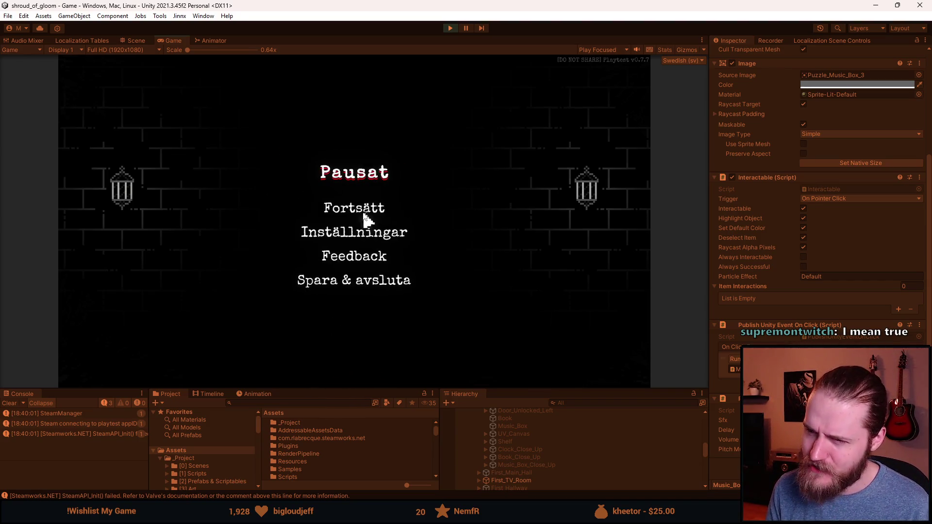
{"action": "left_click", "coordinate": [364, 216]}
- Visit the main hall, return, open the bookshelf door, switch on the ceiling lamp
{"action": "left_click", "coordinate": [574, 195]}
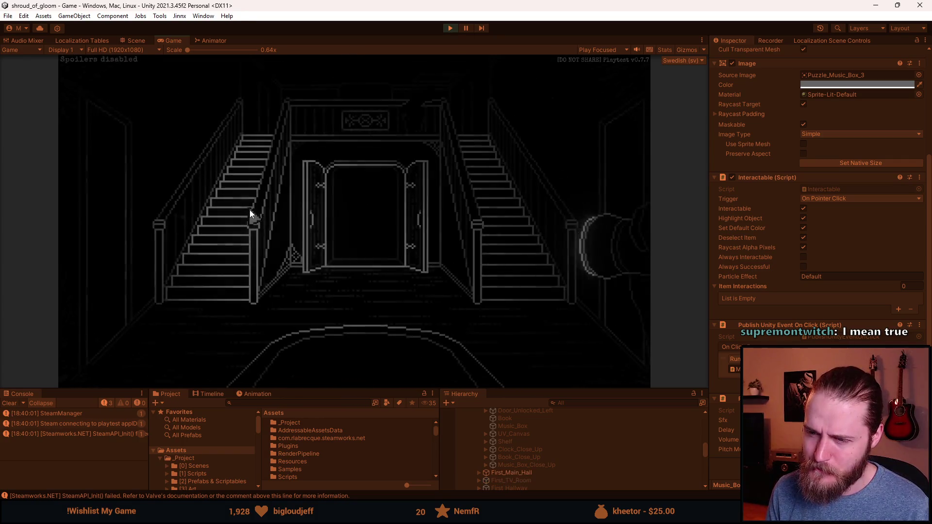
{"action": "left_click", "coordinate": [620, 194]}
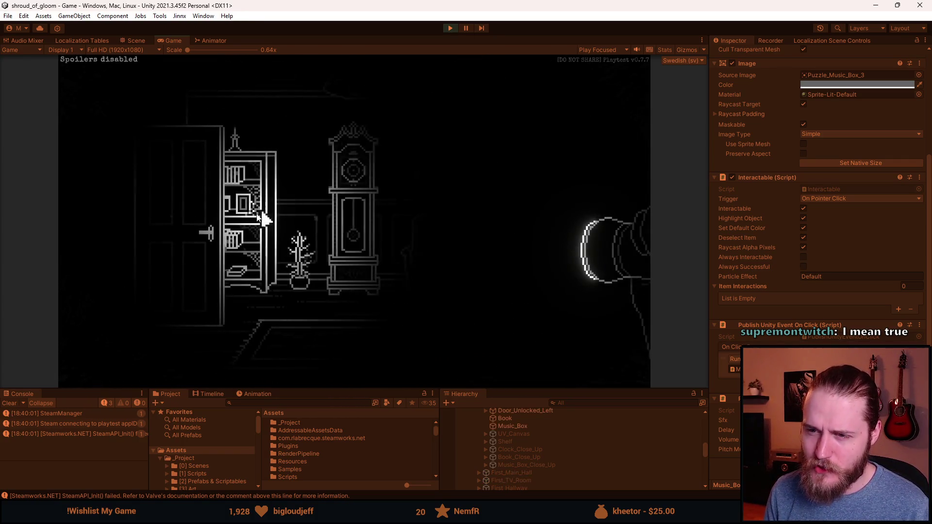
{"action": "left_click", "coordinate": [206, 230]}
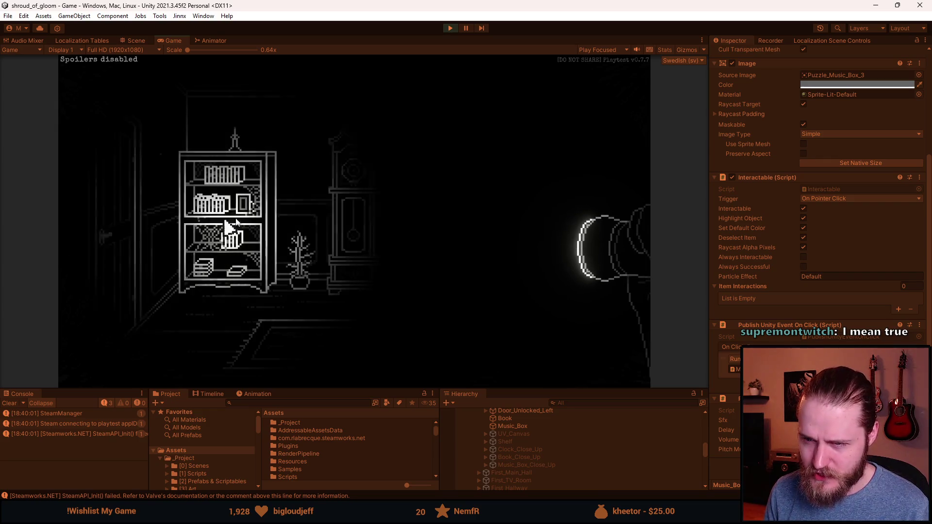
{"action": "left_click", "coordinate": [501, 187]}
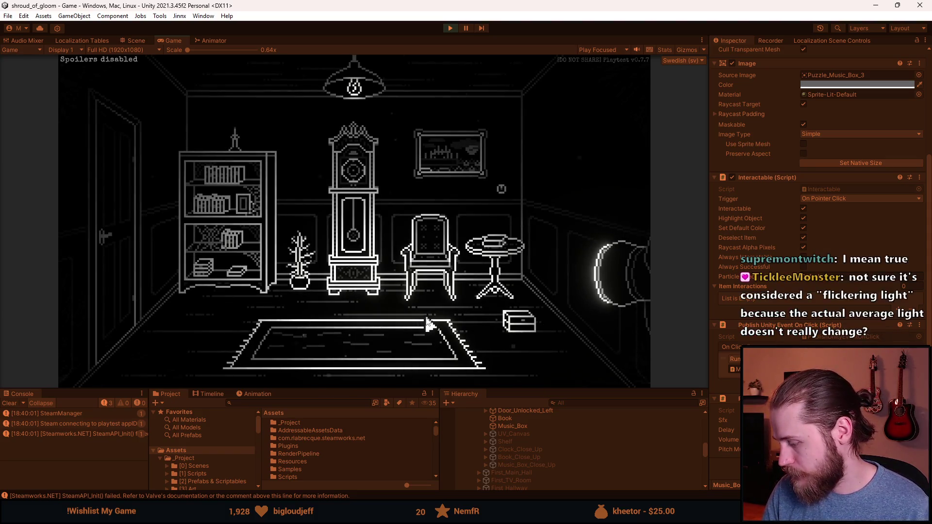
{"action": "key", "text": "alt+Tab"}
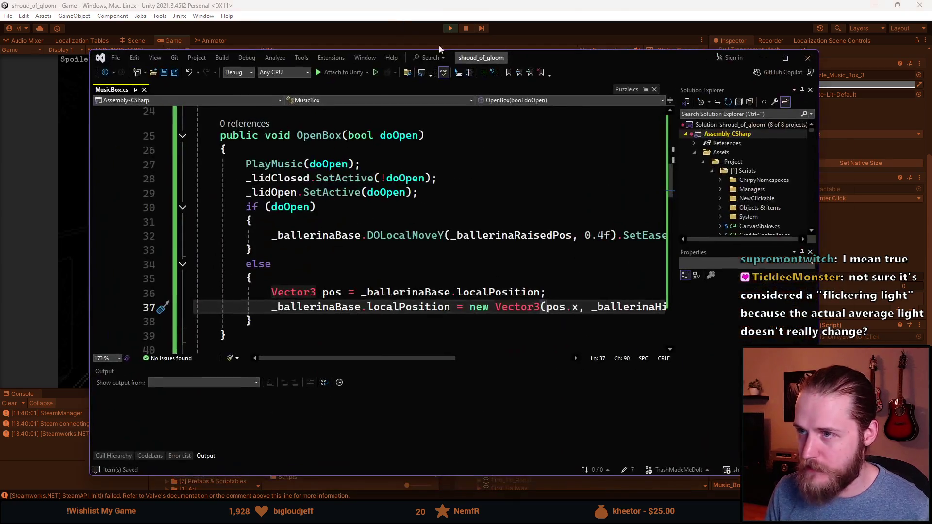
- Go back to Unity and stop play mode
{"action": "left_click", "coordinate": [450, 27]}
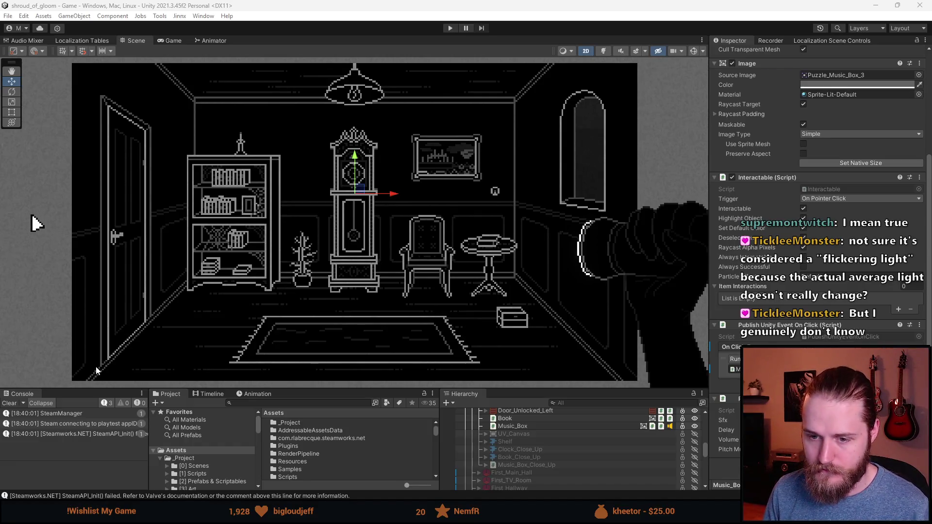
- Enlarge the lower Project and Hierarchy panels and scroll the Project tree down to the [0] Scenes folder
{"action": "left_click_drag", "start_coordinate": [209, 388], "coordinate": [208, 280]}
{"action": "scroll", "coordinate": [208, 432], "scroll_direction": "down", "scroll_amount": 3}
{"action": "scroll", "coordinate": [216, 443], "scroll_direction": "down", "scroll_amount": 2}
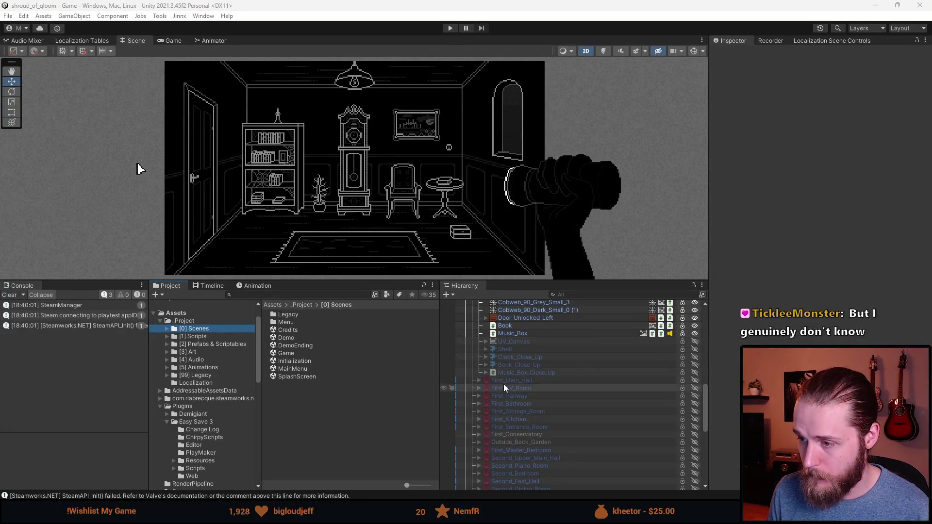
- Set the Music Box component's song on Music_Box_Close_Up to Music_Box
{"action": "left_click", "coordinate": [534, 372]}
{"action": "scroll", "coordinate": [832, 254], "scroll_direction": "down", "scroll_amount": 3}
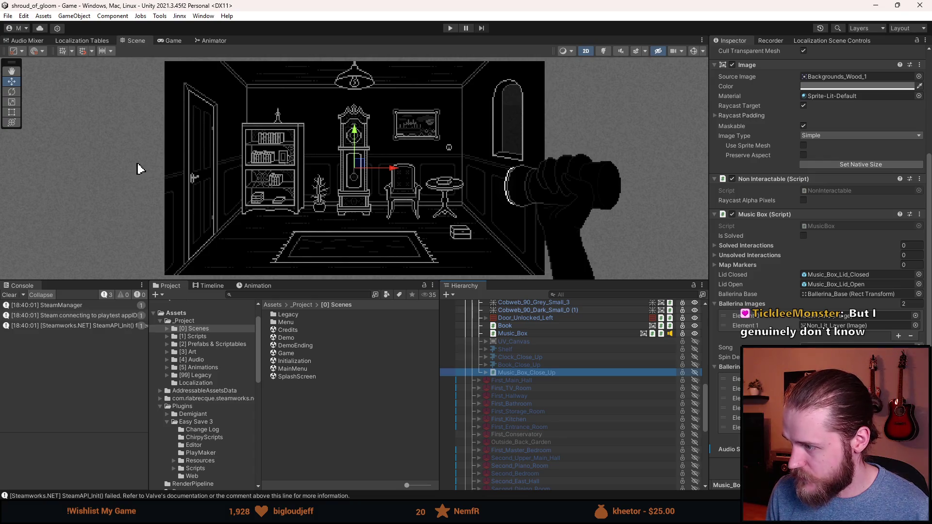
{"action": "left_click", "coordinate": [918, 347]}
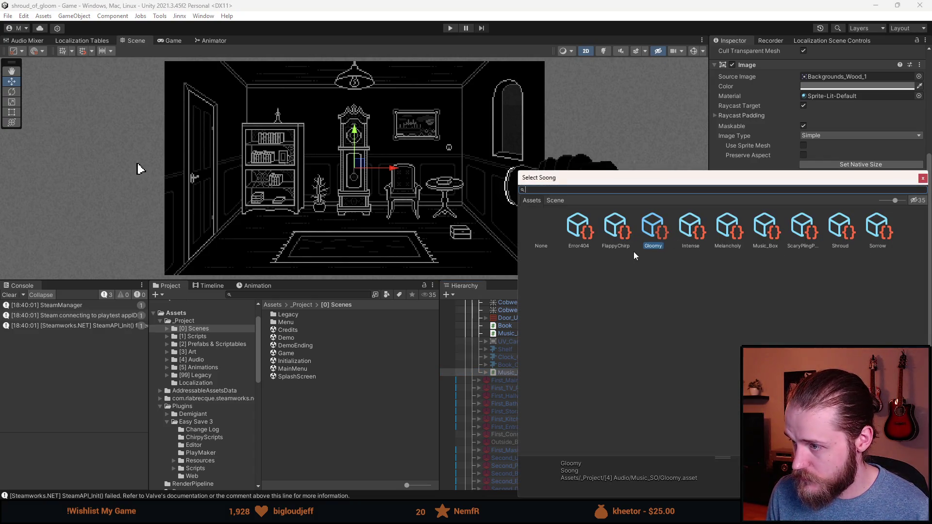
{"action": "left_click", "coordinate": [766, 228]}
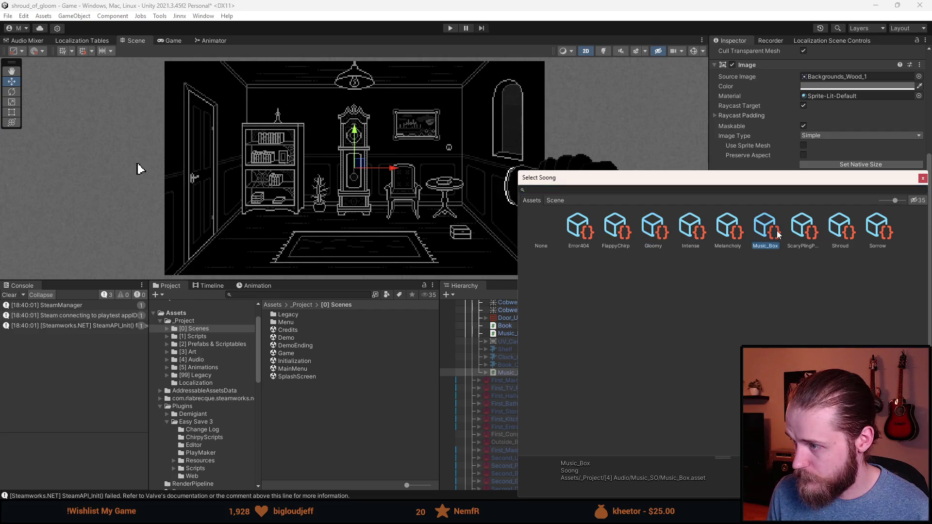
{"action": "double_click", "coordinate": [768, 234]}
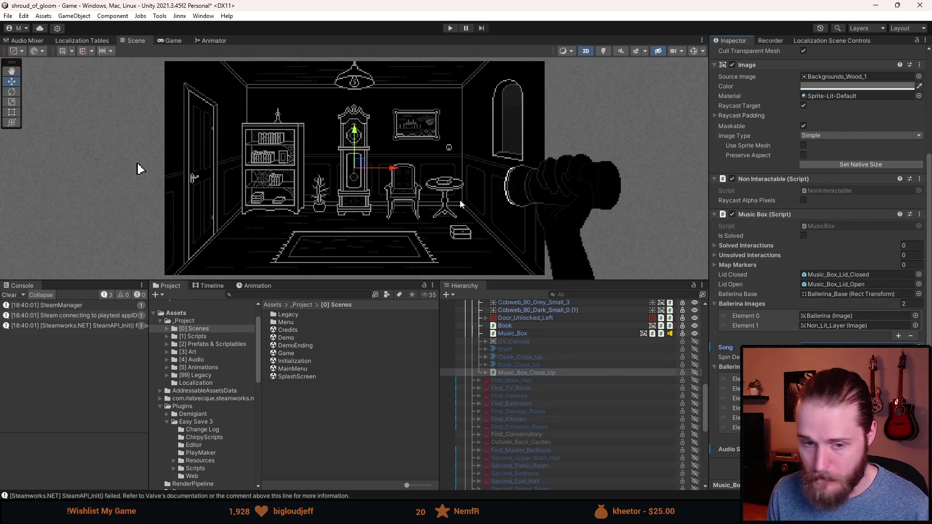
- Save the scene, clear the Console, enlarge the Scene view and start Play mode
{"action": "key", "text": "ctrl+s"}
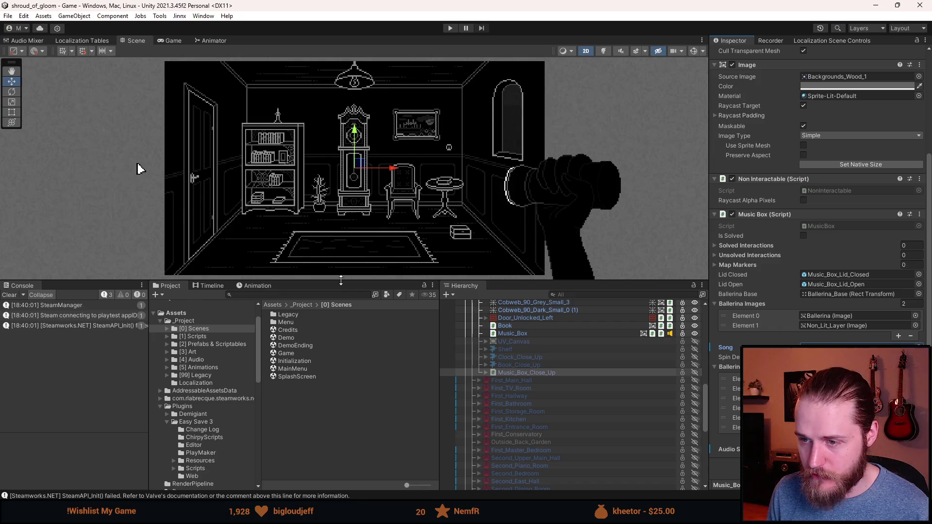
{"action": "left_click", "coordinate": [10, 295]}
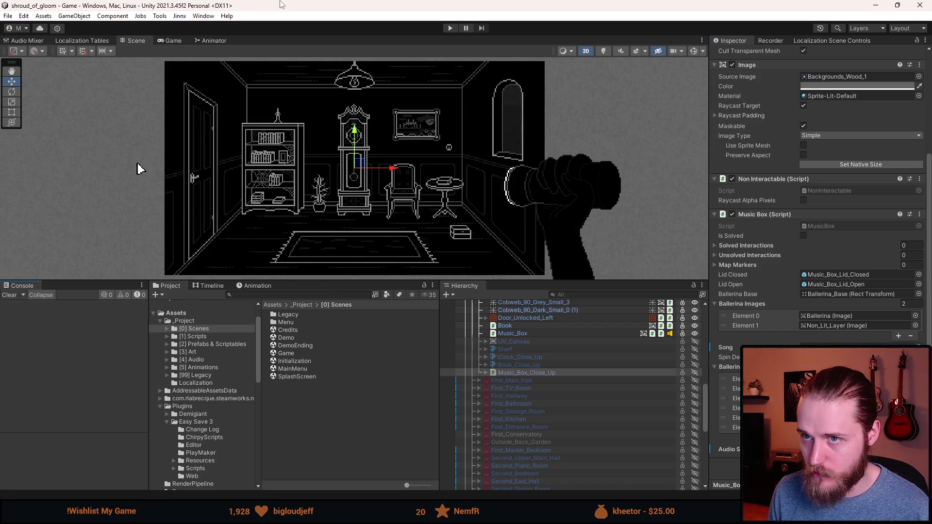
{"action": "left_click_drag", "start_coordinate": [366, 281], "coordinate": [363, 336]}
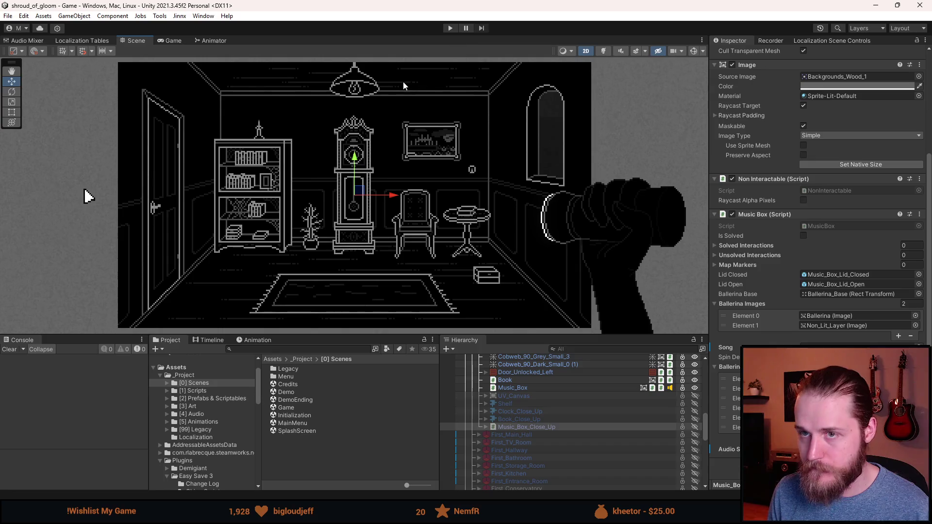
{"action": "left_click", "coordinate": [443, 28]}
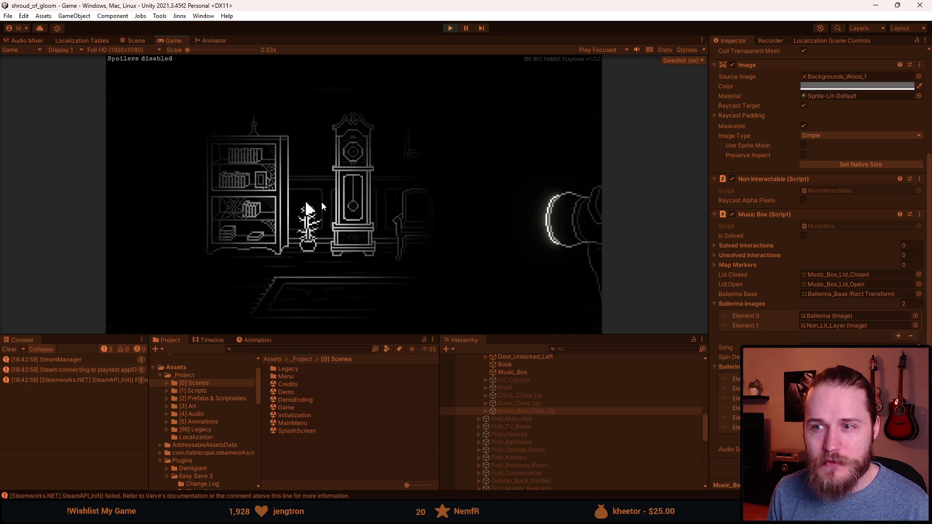
- Switch on the clock room's lights with the wall switch during the playtest
{"action": "left_click", "coordinate": [478, 169]}
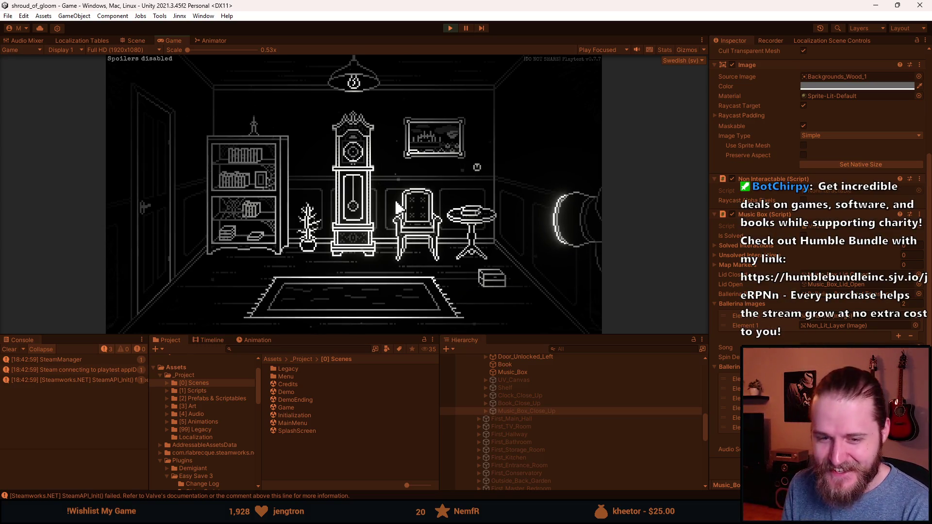
- Open the floor music box close-up and open its lid to reveal the ballerina
{"action": "left_click", "coordinate": [502, 280]}
{"action": "left_click", "coordinate": [350, 187]}
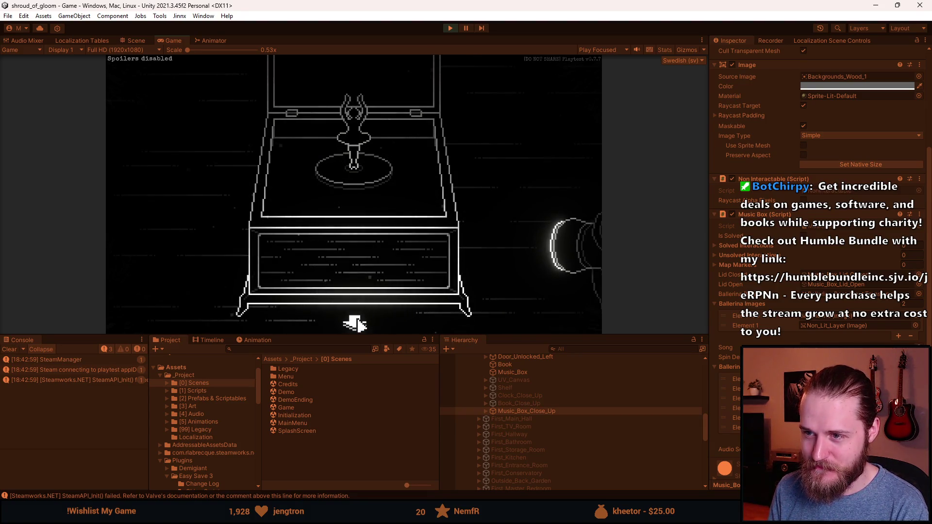
{"action": "left_click", "coordinate": [354, 324]}
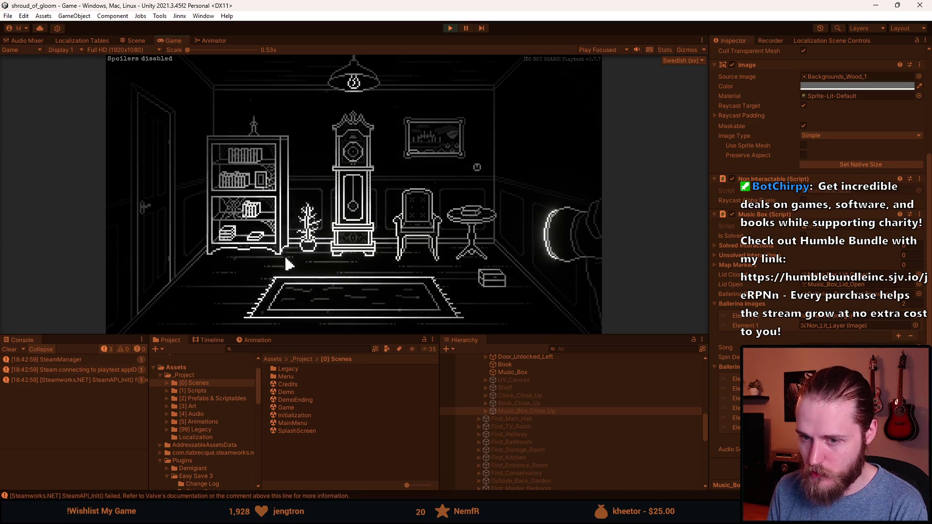
- Visit the hallway and return, reopen the music box close-up, then stop Play mode
{"action": "left_click", "coordinate": [168, 198]}
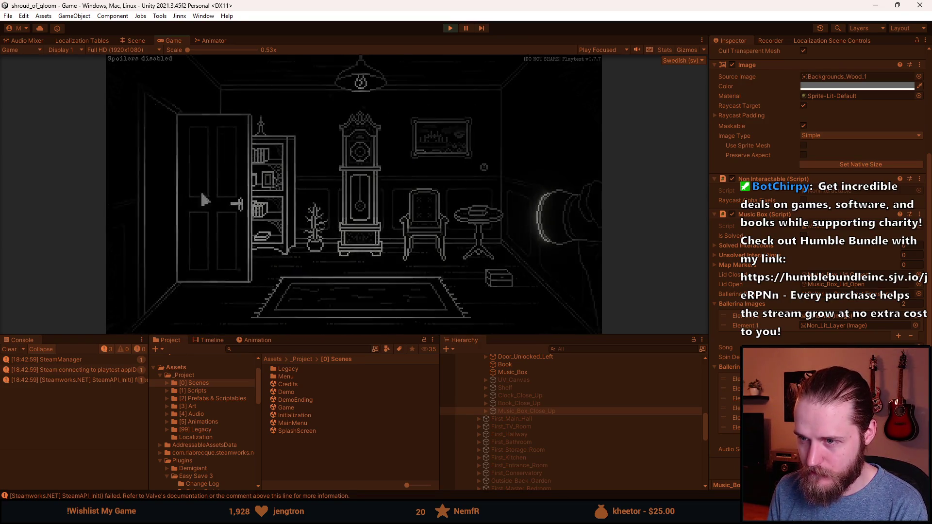
{"action": "left_click", "coordinate": [575, 173]}
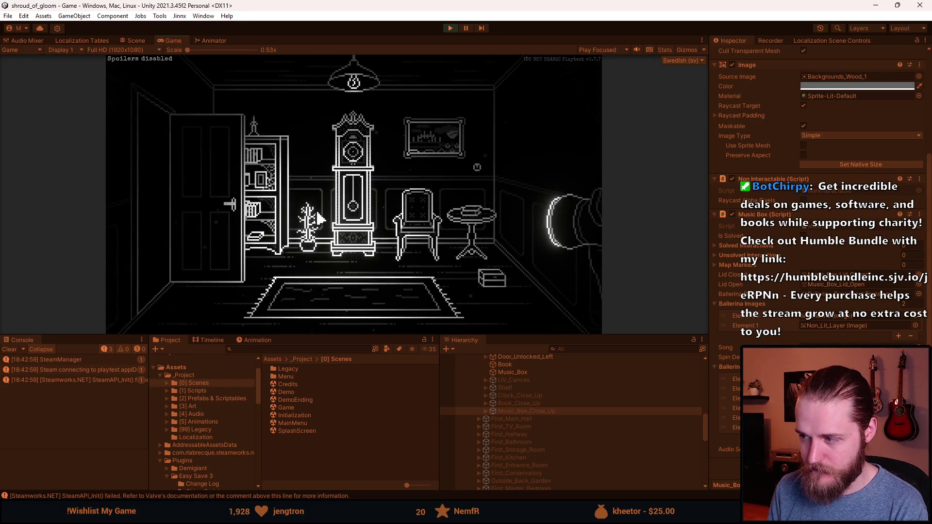
{"action": "left_click", "coordinate": [492, 277]}
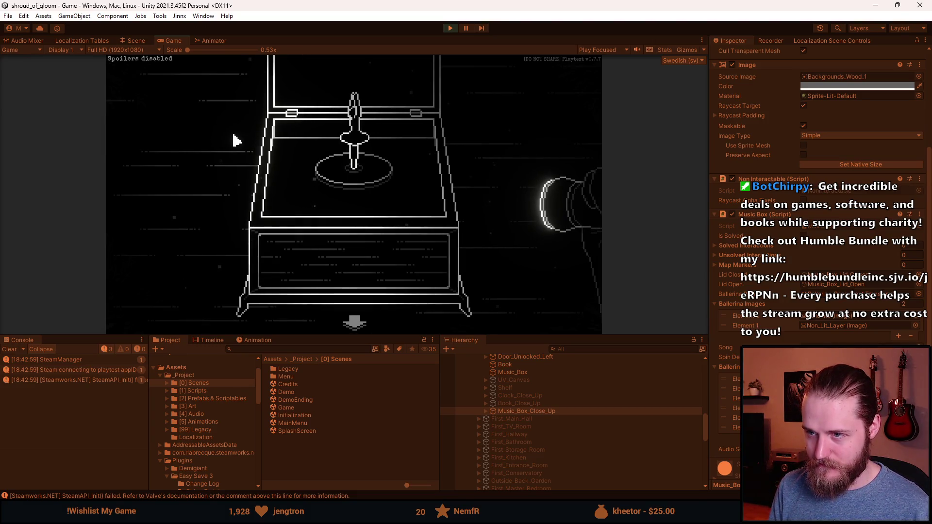
{"action": "key", "text": "alt+Tab"}
{"action": "left_click", "coordinate": [451, 28]}
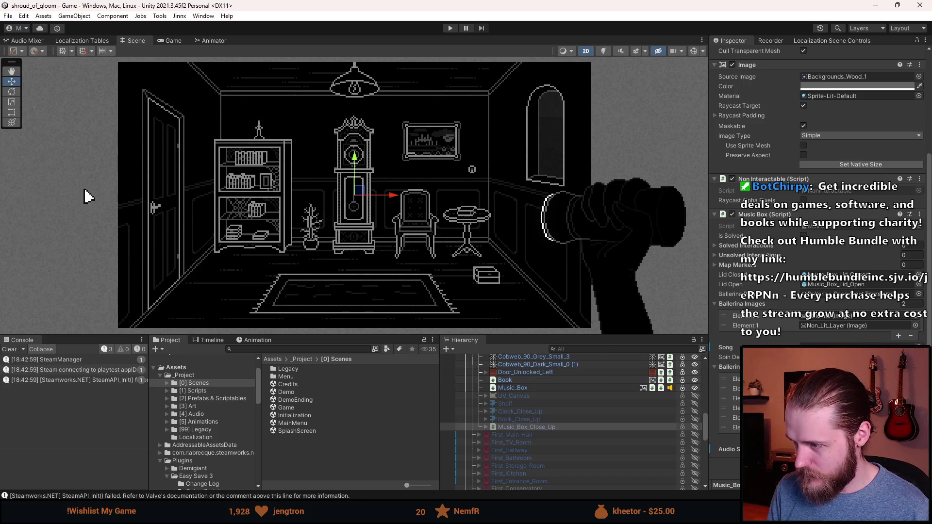
- Expand Music_Box_Close_Up and review Music_Box_Lid_Open's components in the Inspector
{"action": "left_click", "coordinate": [485, 427]}
{"action": "scroll", "coordinate": [549, 447], "scroll_direction": "down", "scroll_amount": 1}
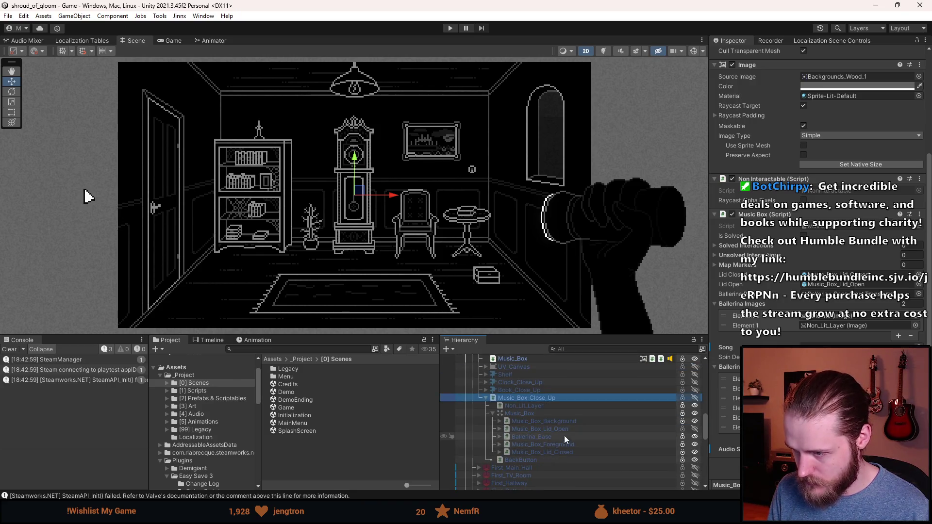
{"action": "left_click", "coordinate": [563, 430]}
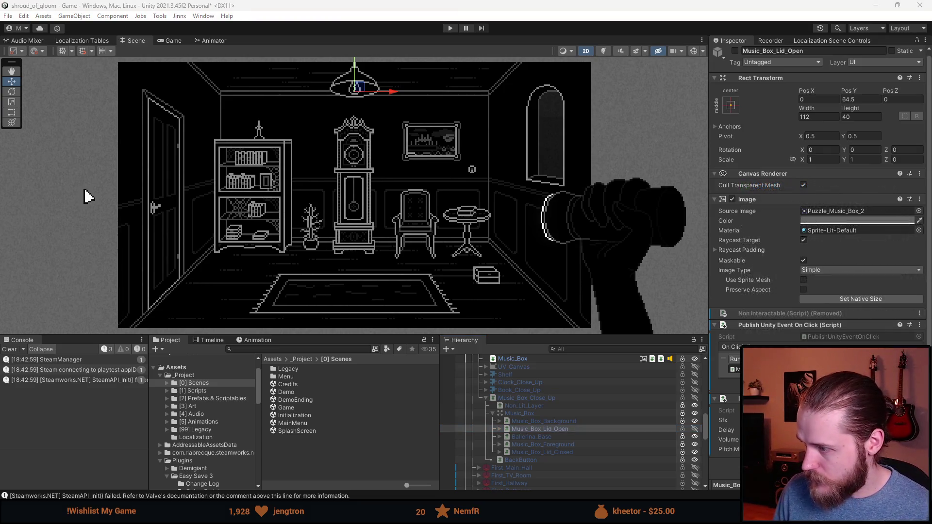
{"action": "scroll", "coordinate": [820, 242], "scroll_direction": "down", "scroll_amount": 4}
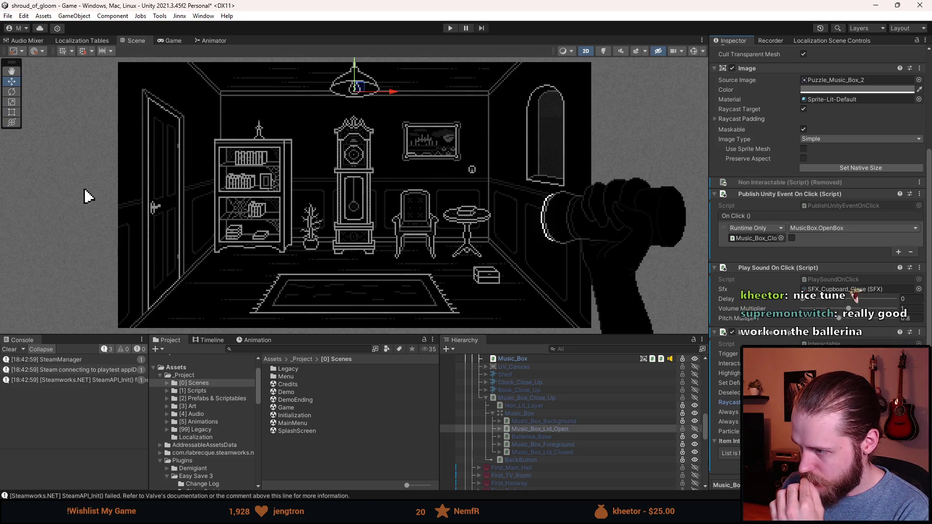
{"action": "scroll", "coordinate": [814, 310], "scroll_direction": "up", "scroll_amount": 2}
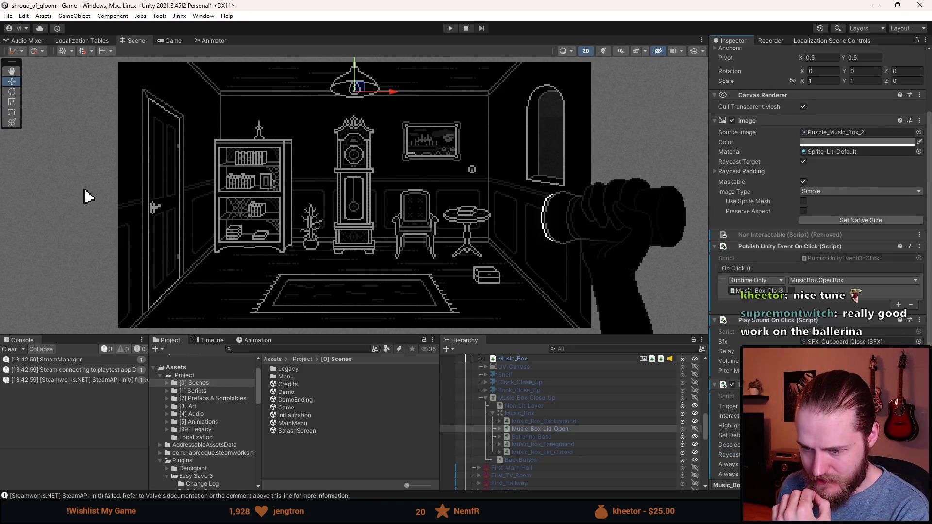
- Bring up MusicBox.cs in Visual Studio showing the _fullVolume and _decreasedVolume fields
{"action": "key", "text": "alt+Tab"}
{"action": "scroll", "coordinate": [386, 258], "scroll_direction": "up", "scroll_amount": 8}
{"action": "scroll", "coordinate": [386, 258], "scroll_direction": "down", "scroll_amount": 5}
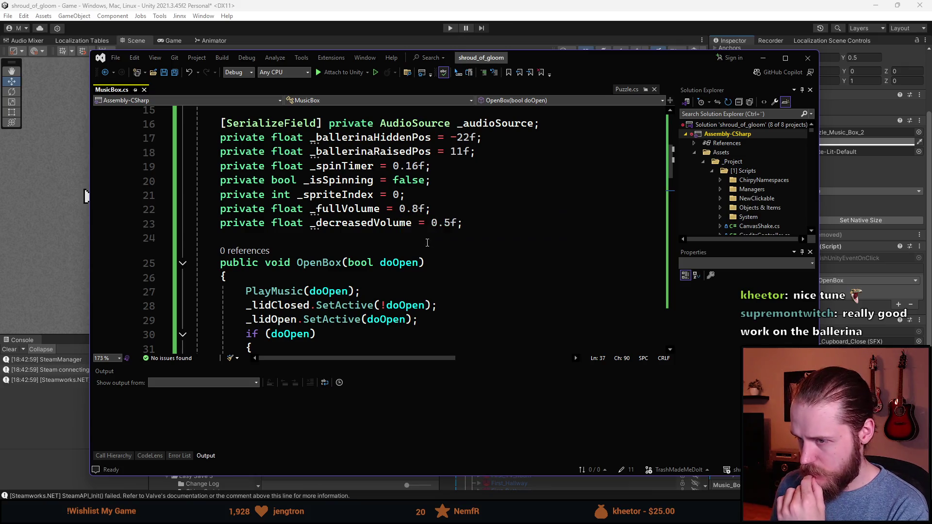
- Change _decreasedVolume on line 23 from 0.5f to 0.35f, then return to Unity to reload
{"action": "left_click", "coordinate": [446, 223]}
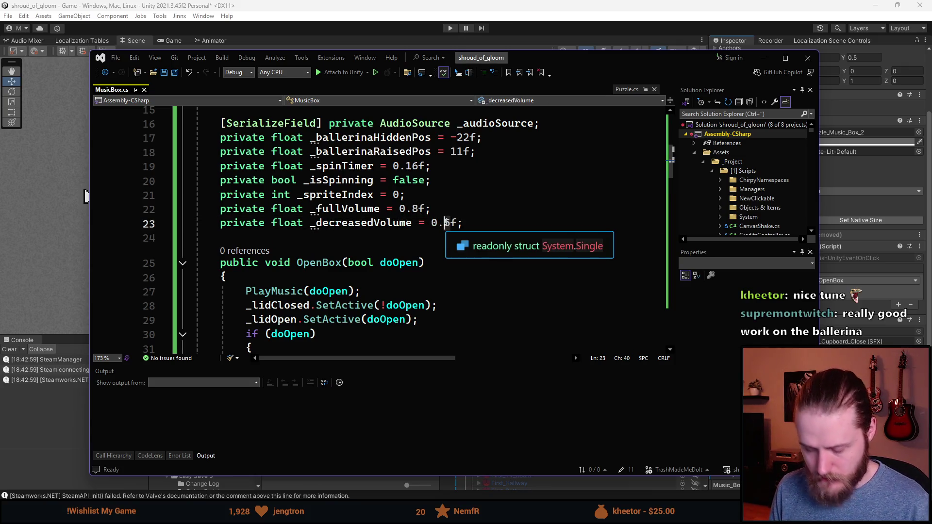
{"action": "key", "text": "Delete"}
{"action": "type", "text": "25"}
{"action": "key", "text": "BackSpace"}
{"action": "type", "text": "35"}
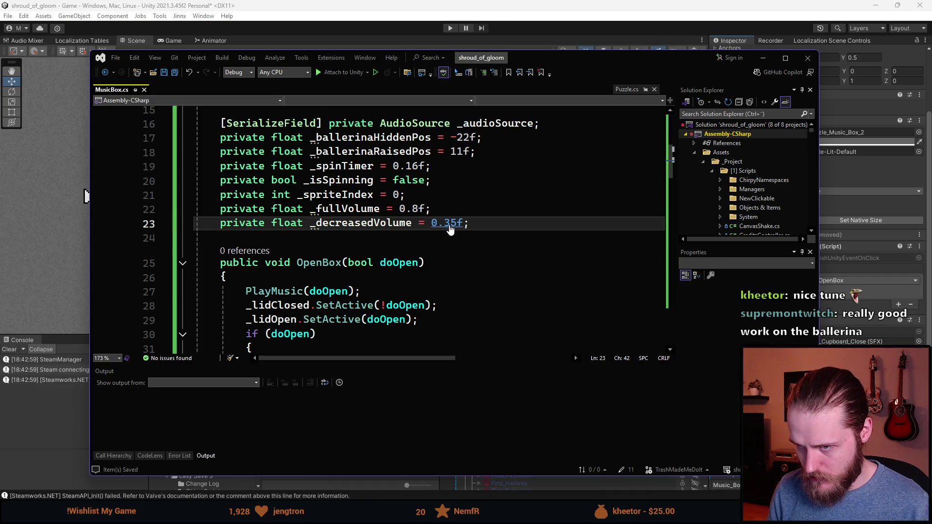
{"action": "left_click", "coordinate": [88, 196]}
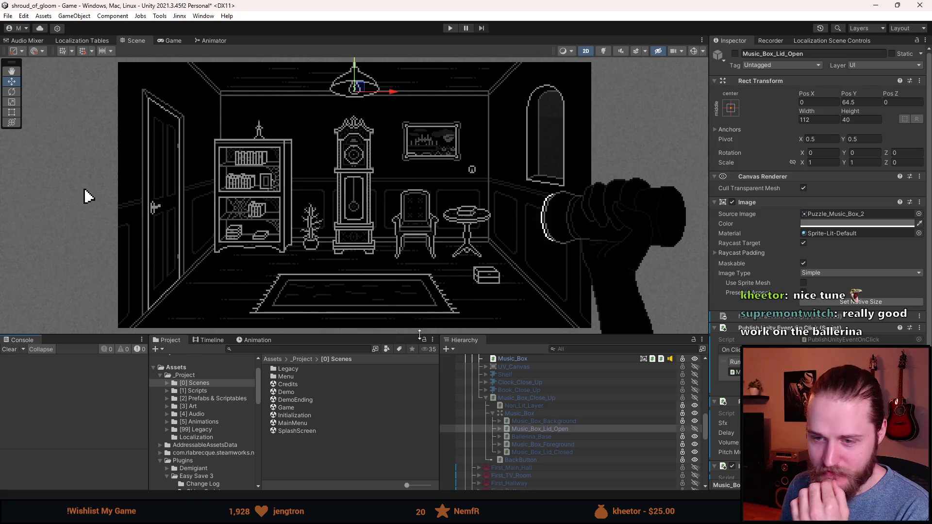
- Start the playtest with enlarged Scene and Game views and open the music box lid in close-up
{"action": "left_click", "coordinate": [400, 331]}
{"action": "left_click_drag", "start_coordinate": [400, 334], "coordinate": [356, 412]}
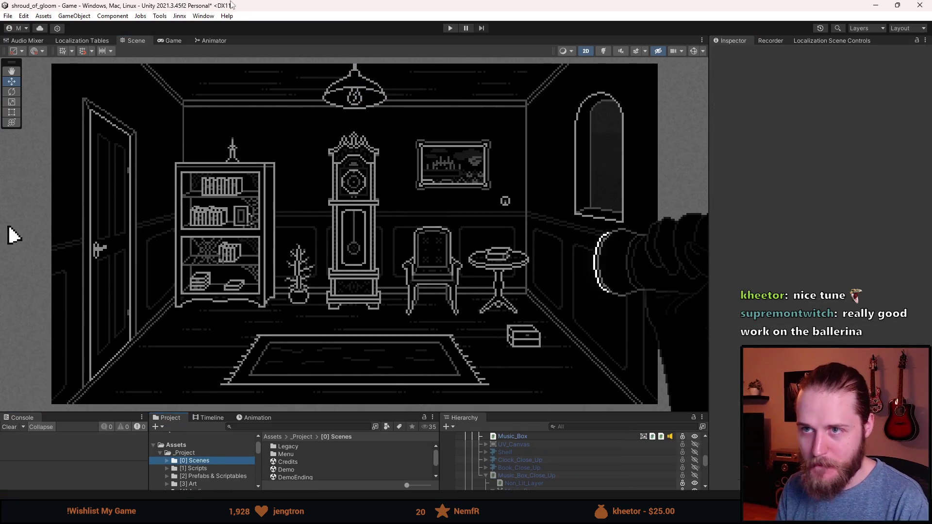
{"action": "left_click", "coordinate": [451, 28]}
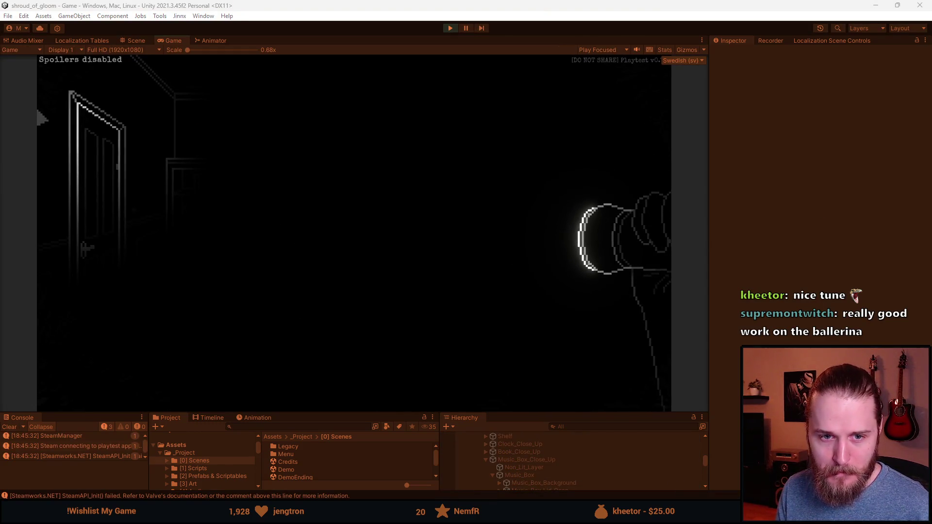
{"action": "left_click_drag", "start_coordinate": [377, 413], "coordinate": [377, 444]}
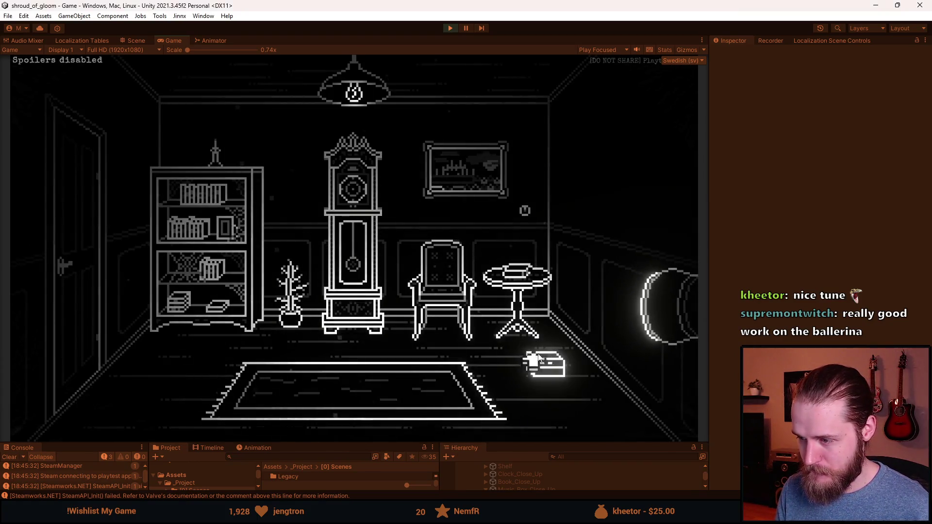
{"action": "left_click", "coordinate": [542, 363]}
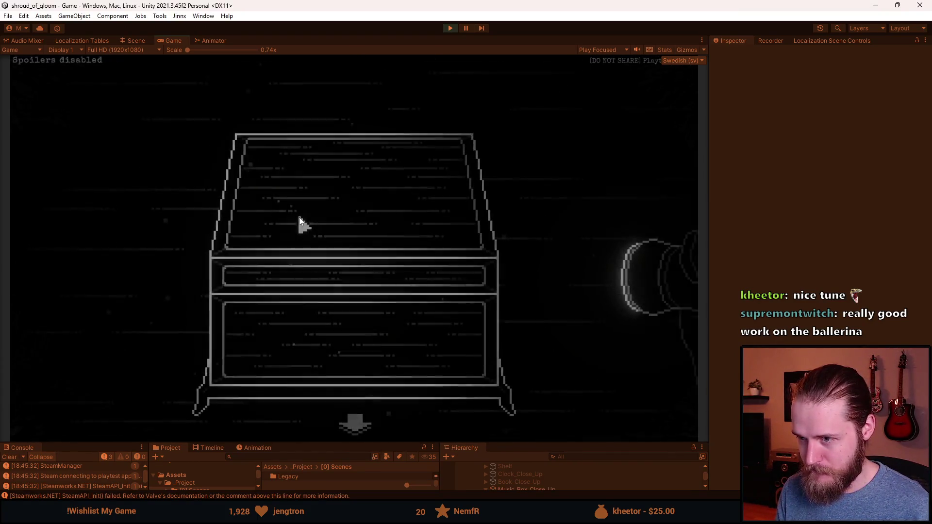
{"action": "left_click", "coordinate": [322, 235]}
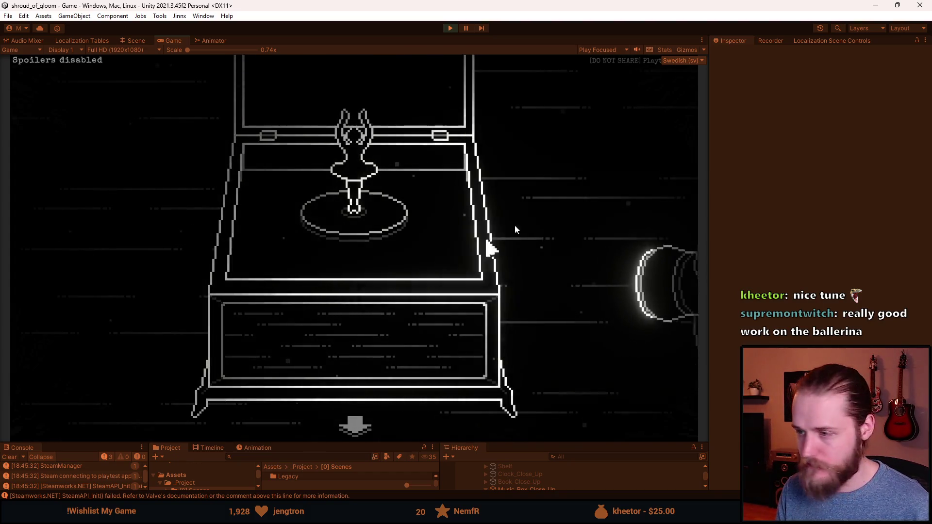
{"action": "key", "text": "Escape"}
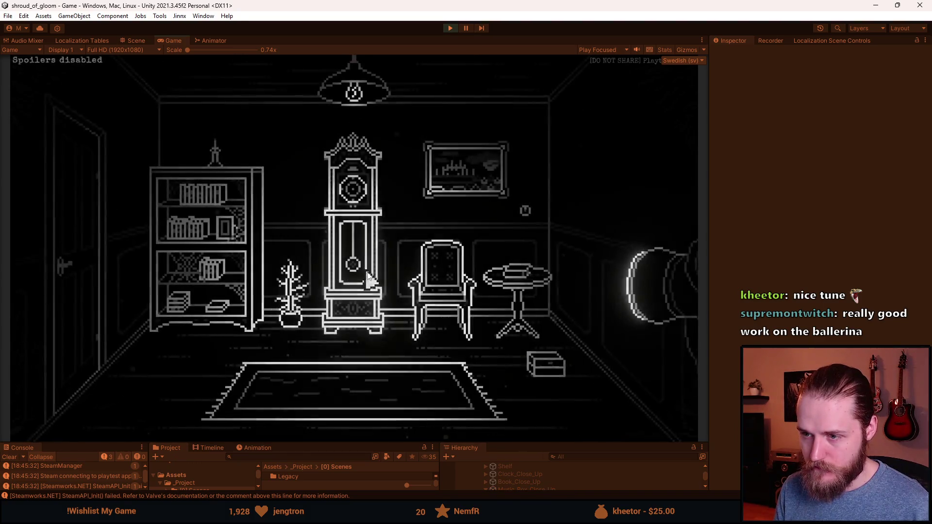
- Check the Ljud audio settings from the pause menu, then resume the game
{"action": "key", "text": "Escape"}
{"action": "left_click", "coordinate": [360, 258]}
{"action": "left_click", "coordinate": [349, 232]}
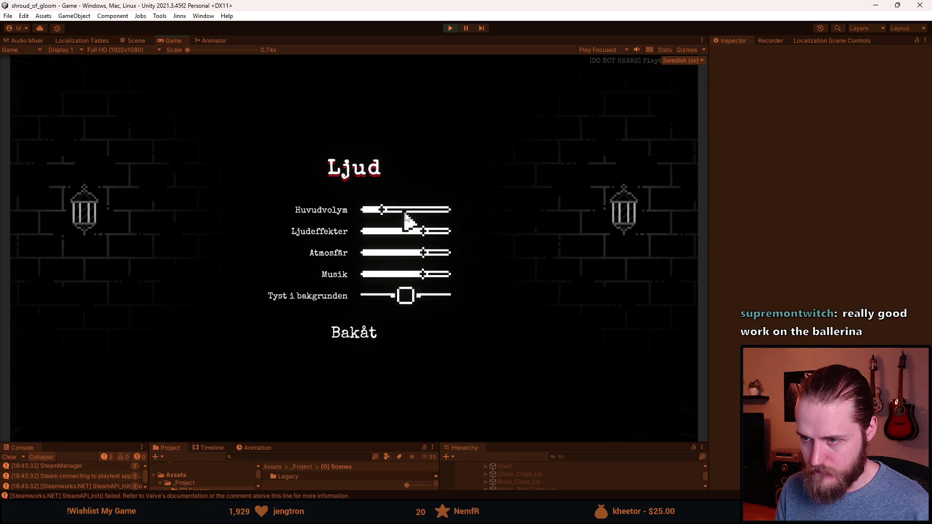
{"action": "left_click", "coordinate": [367, 333]}
{"action": "left_click", "coordinate": [353, 344]}
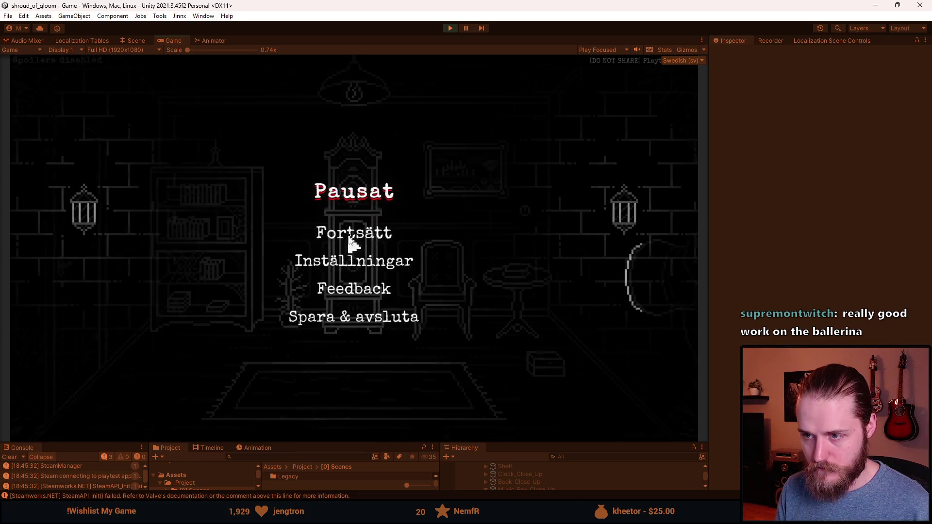
{"action": "left_click", "coordinate": [354, 238]}
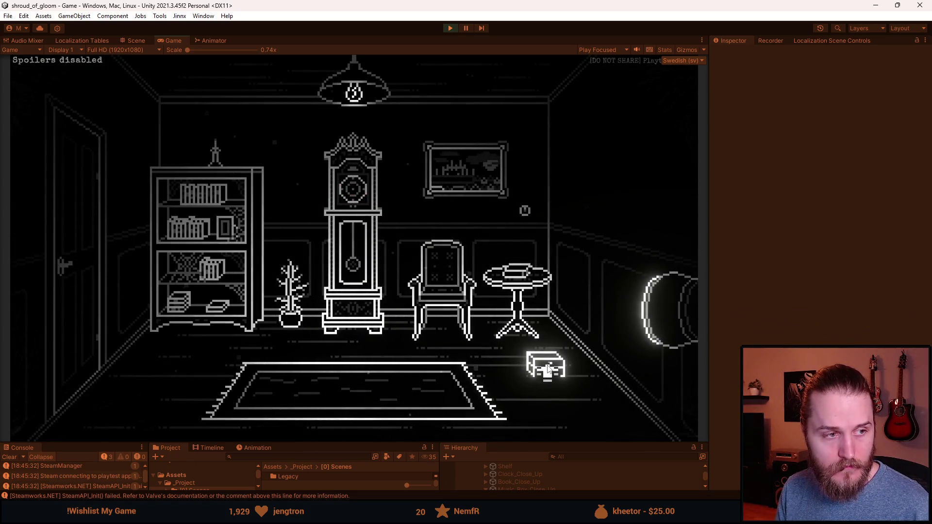
- Toggle the room lights and close and reopen the music box lid twice
{"action": "left_click", "coordinate": [524, 210]}
{"action": "left_click", "coordinate": [544, 364]}
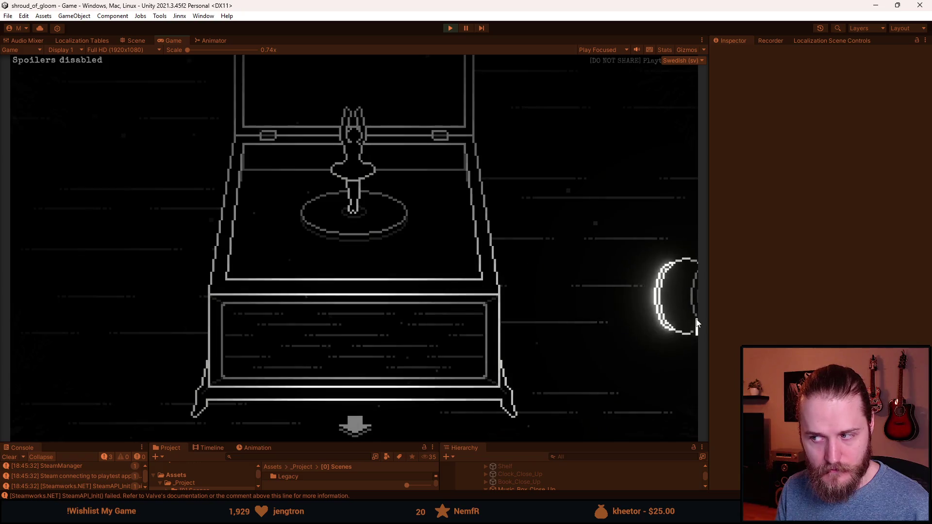
{"action": "left_click", "coordinate": [675, 295]}
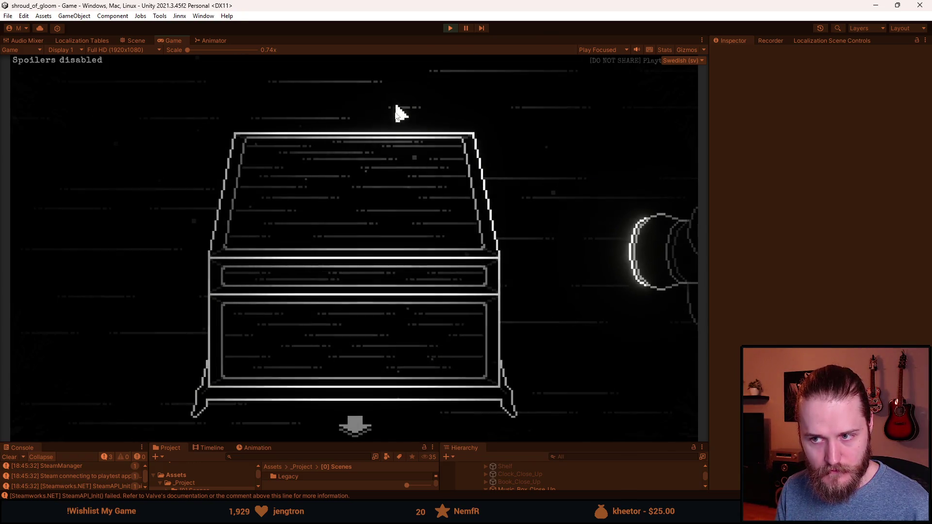
{"action": "left_click", "coordinate": [385, 261]}
{"action": "left_click", "coordinate": [412, 82]}
{"action": "left_click", "coordinate": [405, 199]}
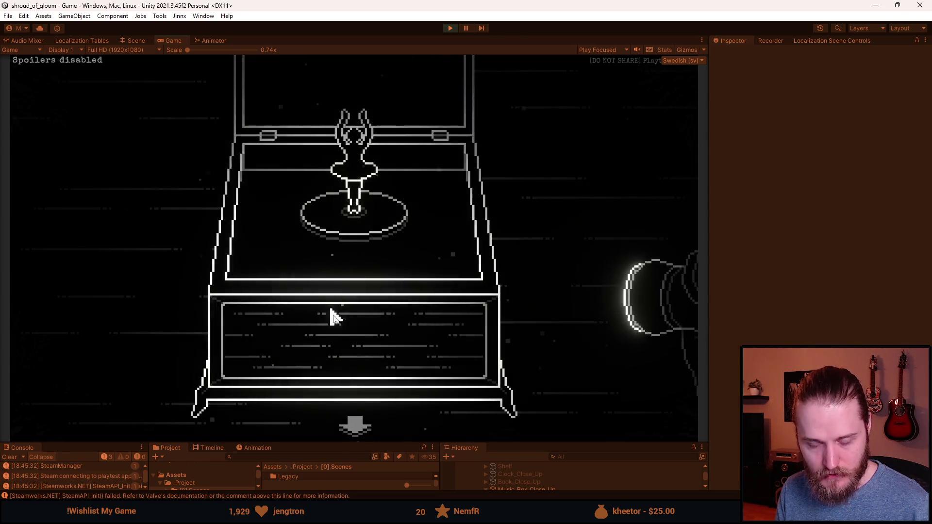
- Visit the hallway and back, reopen the music box close-up, then stop the playtest
{"action": "left_click", "coordinate": [354, 426]}
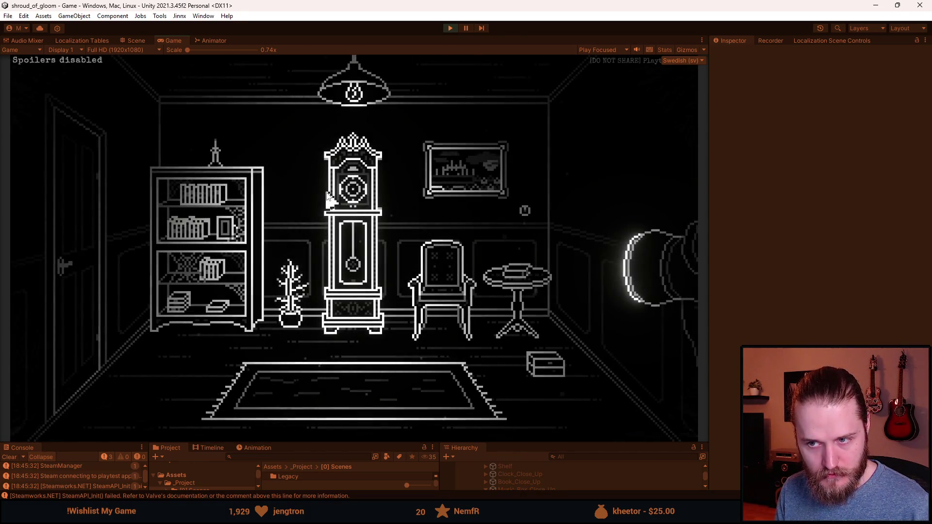
{"action": "left_click", "coordinate": [92, 245]}
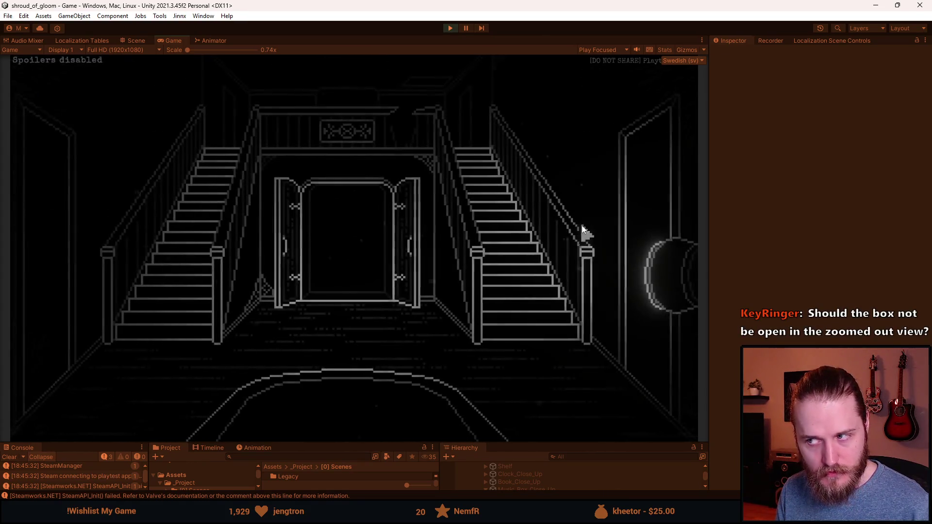
{"action": "left_click", "coordinate": [583, 216]}
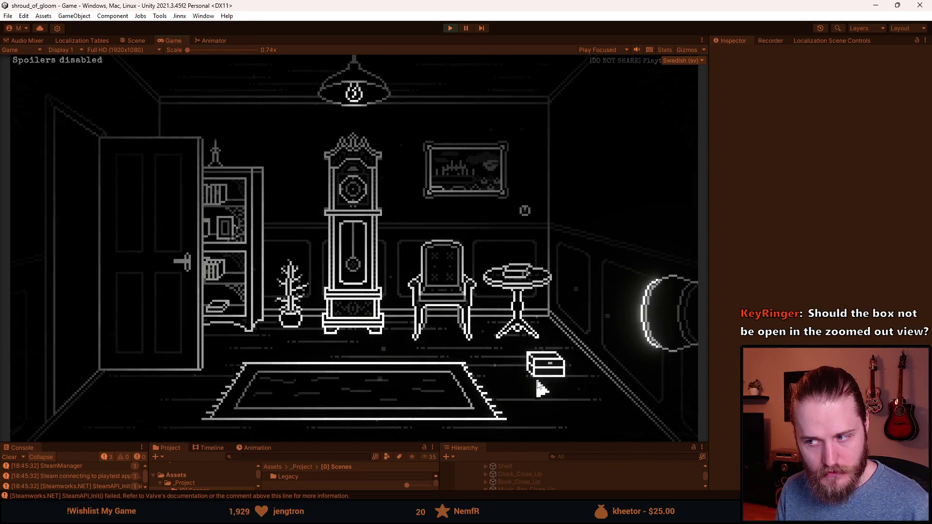
{"action": "left_click", "coordinate": [542, 380]}
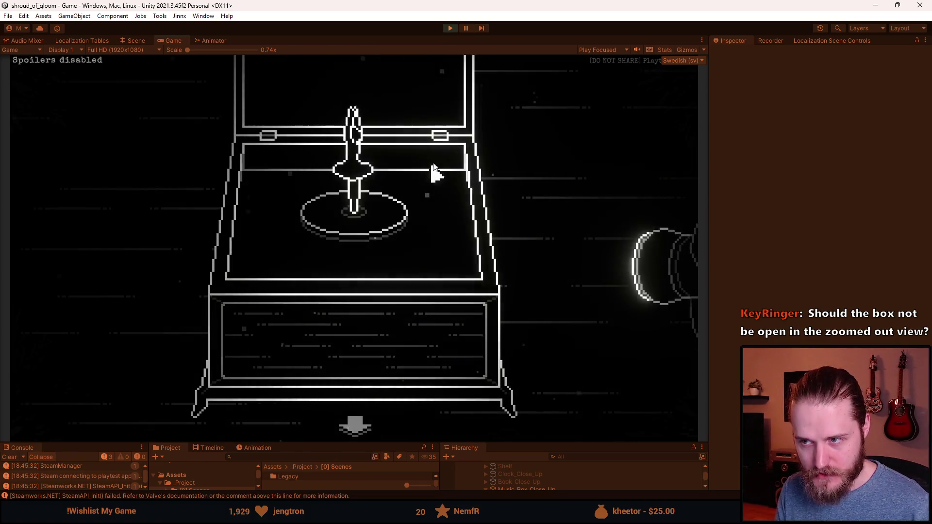
{"action": "left_click", "coordinate": [450, 28]}
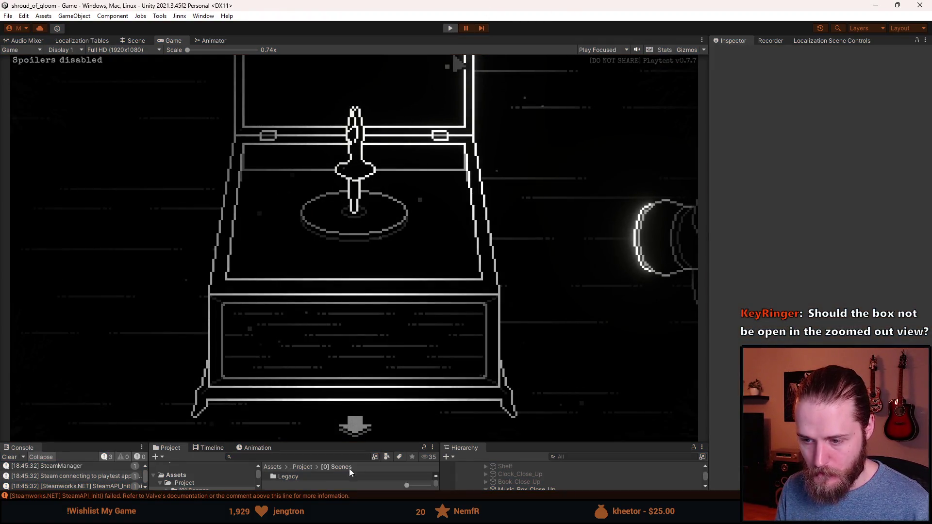
{"action": "key", "text": "alt+Tab"}
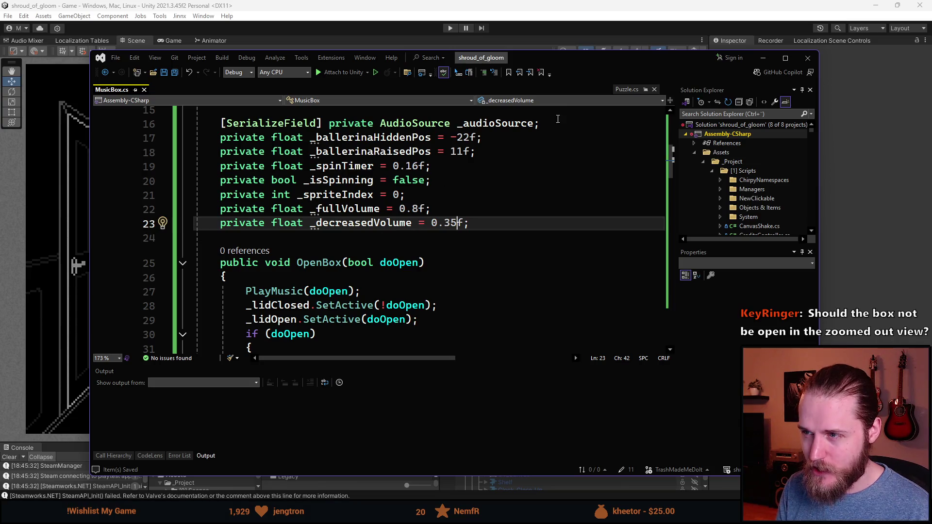
- Enlarge the code editor and set _fullVolume to 0.7f and _decreasedVolume to 0.25f
{"action": "key", "text": "super+Down"}
{"action": "mouse_move", "coordinate": [204, 309]}
{"action": "left_mouse_down"}
{"action": "mouse_move", "coordinate": [605, 23]}
{"action": "mouse_move", "coordinate": [637, 45]}
{"action": "left_mouse_up"}
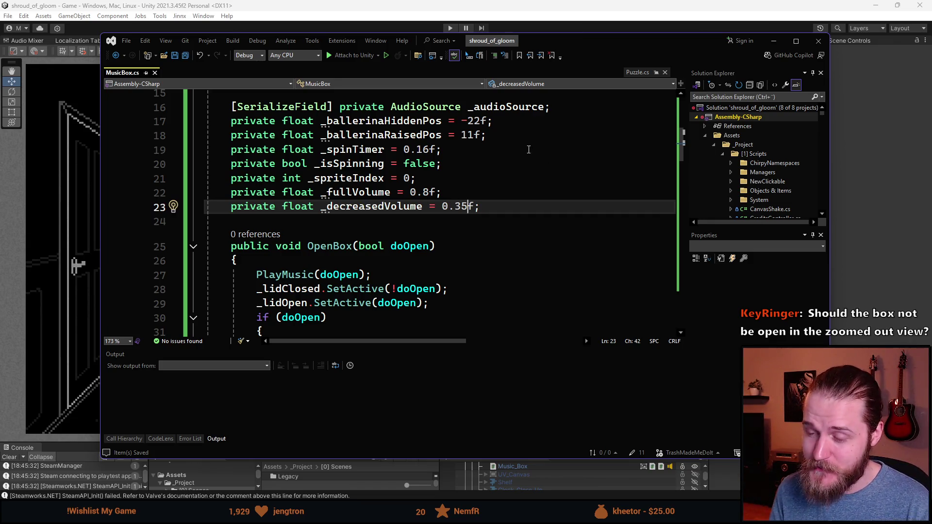
{"action": "scroll", "coordinate": [396, 214], "scroll_direction": "down", "scroll_amount": 2}
{"action": "scroll", "coordinate": [433, 220], "scroll_direction": "up", "scroll_amount": 2}
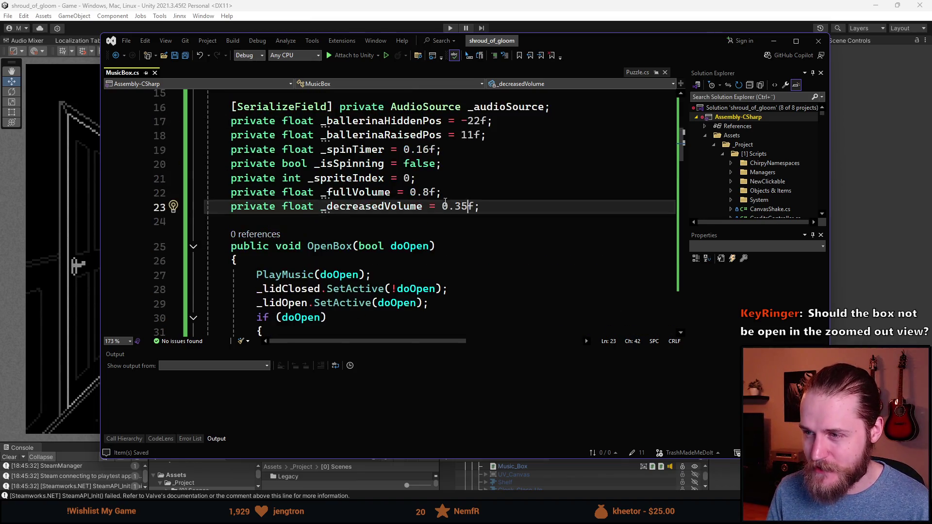
{"action": "left_click", "coordinate": [423, 193]}
{"action": "key", "text": "BackSpace"}
{"action": "type", "text": "7"}
{"action": "left_click", "coordinate": [460, 208]}
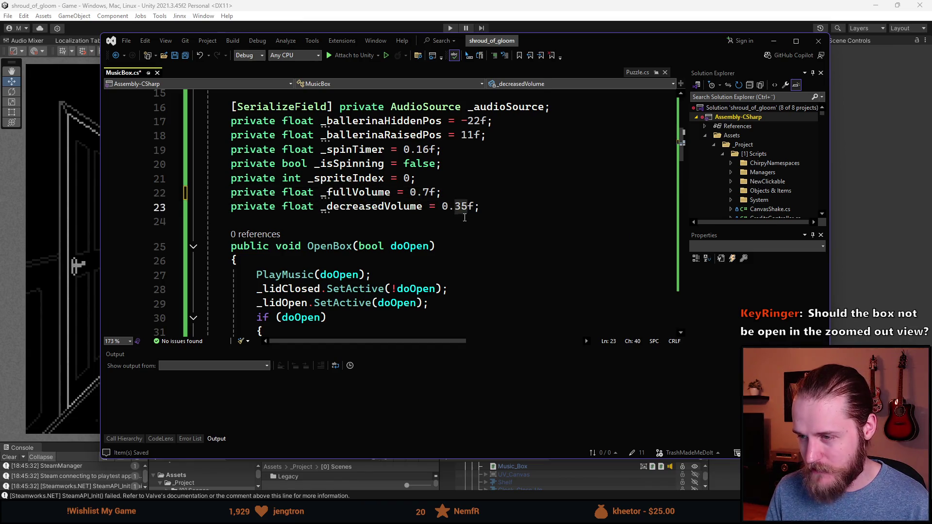
{"action": "type", "text": "25"}
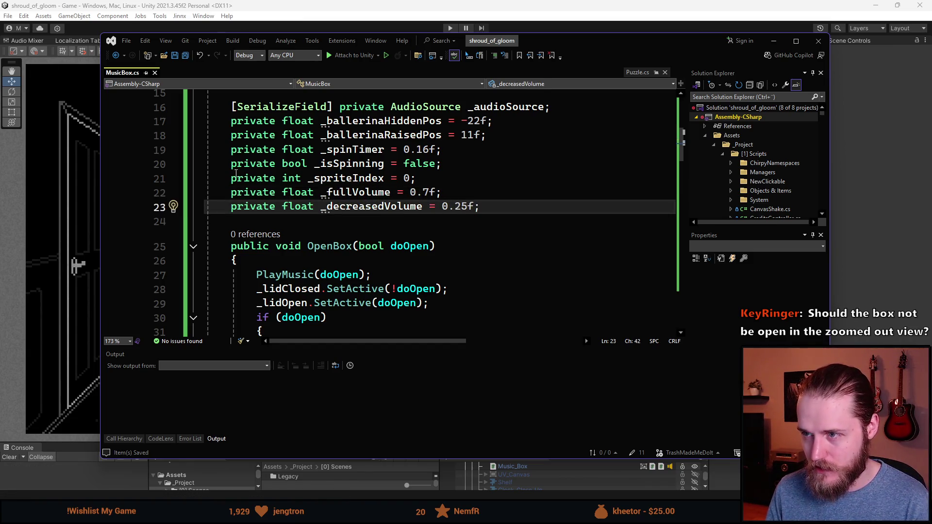
- Change the ballerina's easing from Ease.InCubic to Ease.OutCubic and save MusicBox.cs
{"action": "scroll", "coordinate": [377, 256], "scroll_direction": "down", "scroll_amount": 4}
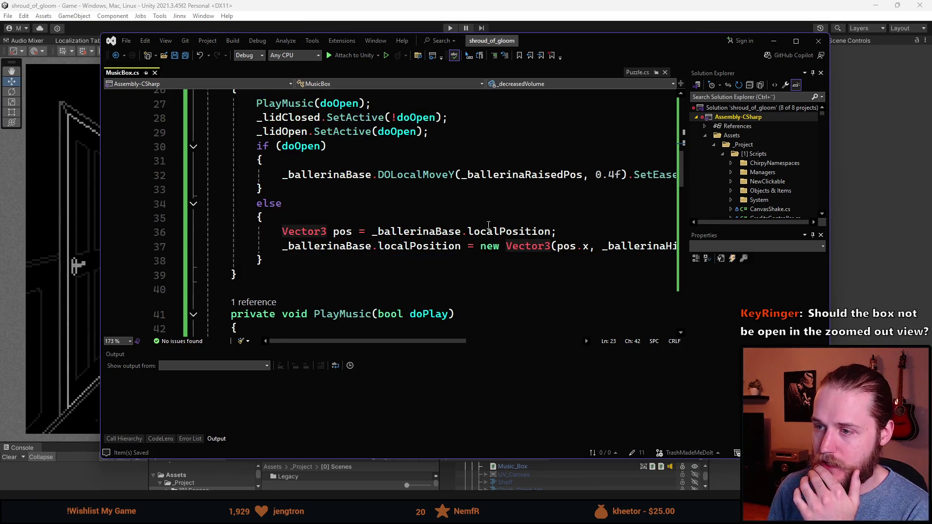
{"action": "left_click_drag", "start_coordinate": [369, 347], "coordinate": [459, 346]}
{"action": "left_click", "coordinate": [545, 176]}
{"action": "double_click", "coordinate": [541, 178]}
{"action": "type", "text": "OutCu);"}
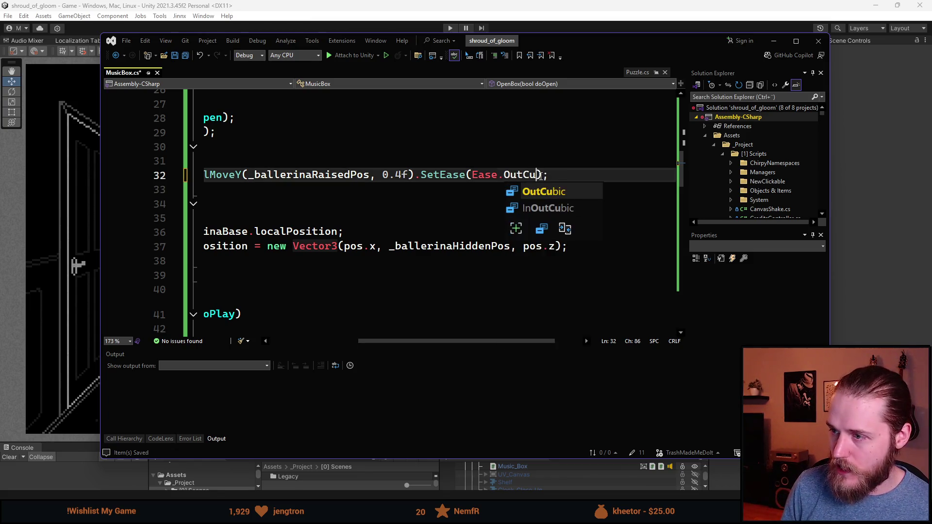
{"action": "key", "text": "Tab"}
{"action": "key", "text": "ctrl+s"}
{"action": "key", "text": "alt+Tab"}
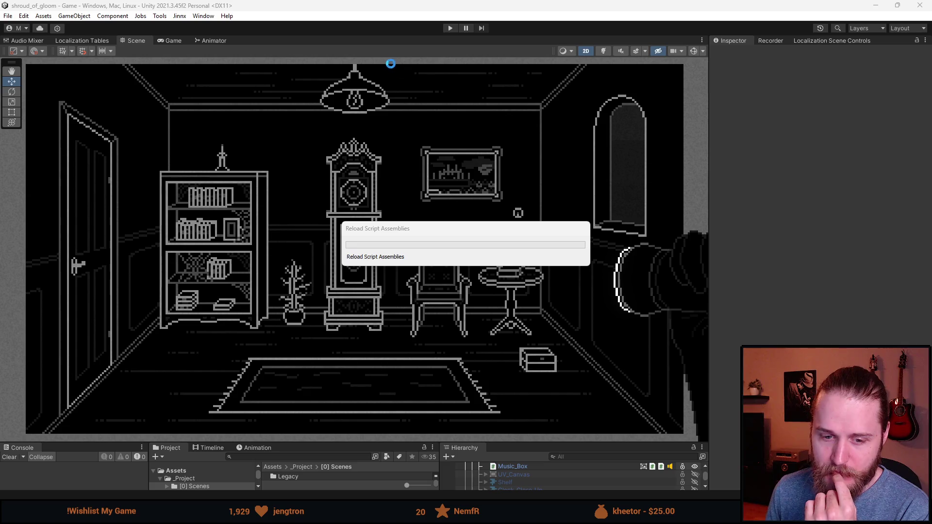
- Start Play mode, zoom into the music box and open its lid to raise the ballerina
{"action": "left_click", "coordinate": [451, 29]}
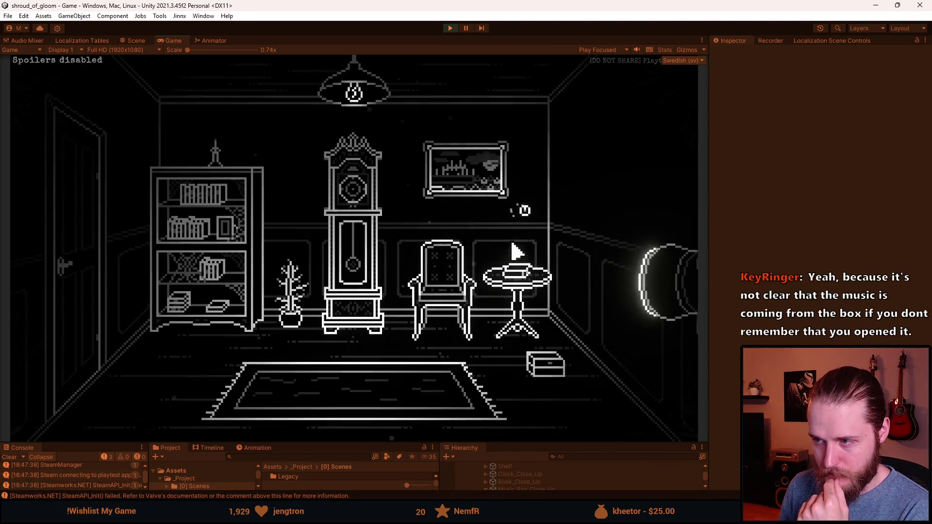
{"action": "left_click", "coordinate": [539, 362]}
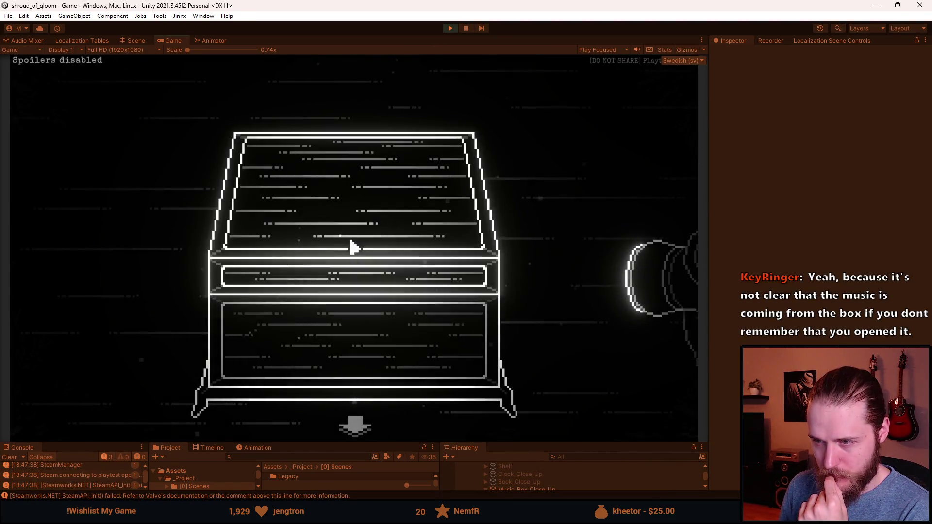
{"action": "left_click", "coordinate": [353, 247]}
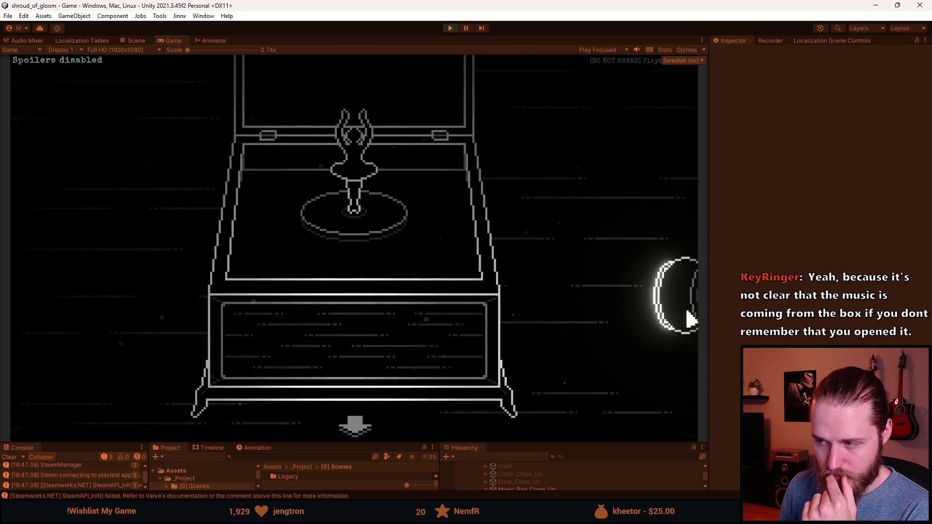
{"action": "left_click", "coordinate": [354, 427]}
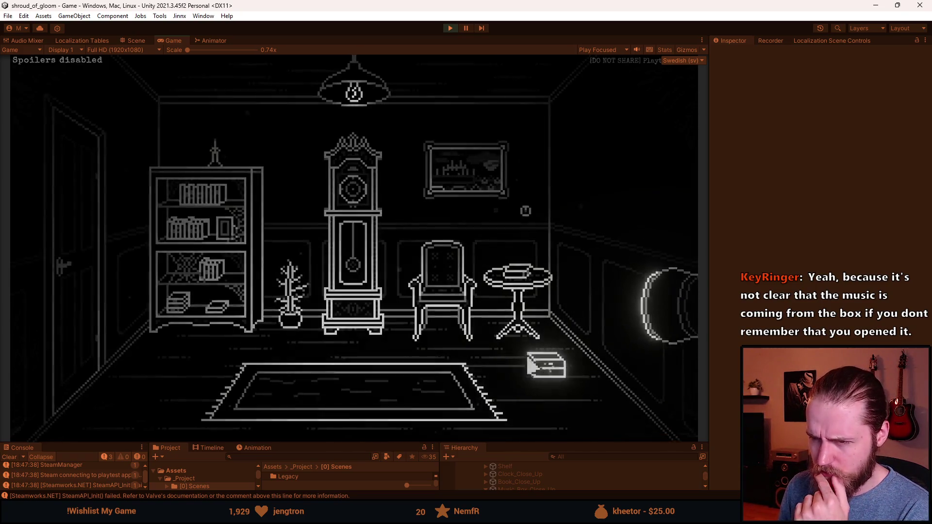
- Repeatedly enter and leave the music box close-up to test returning to the room
{"action": "left_click", "coordinate": [546, 373]}
{"action": "left_click", "coordinate": [366, 420]}
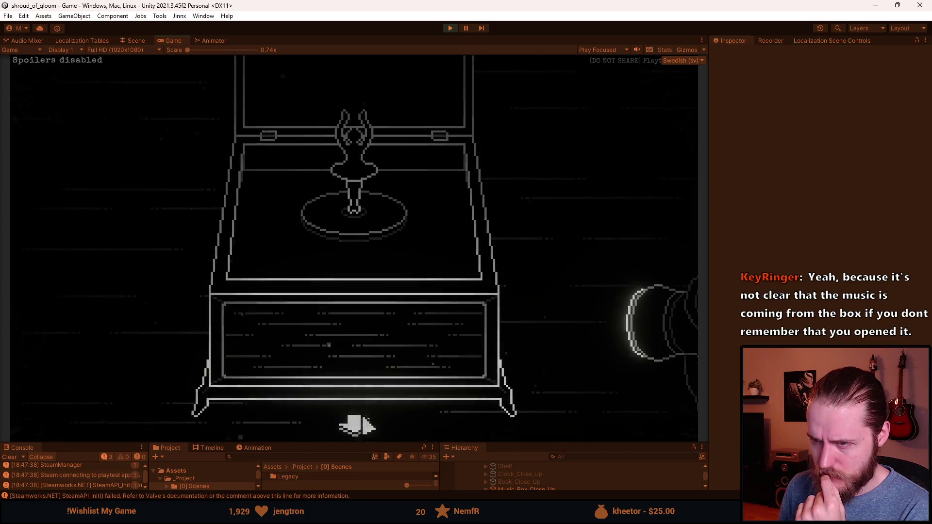
{"action": "left_click", "coordinate": [552, 378]}
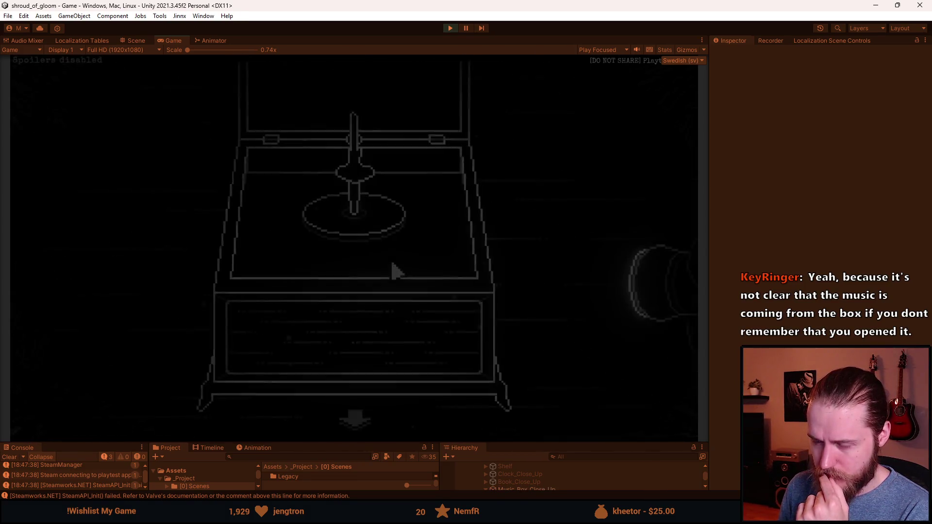
{"action": "left_click", "coordinate": [359, 426]}
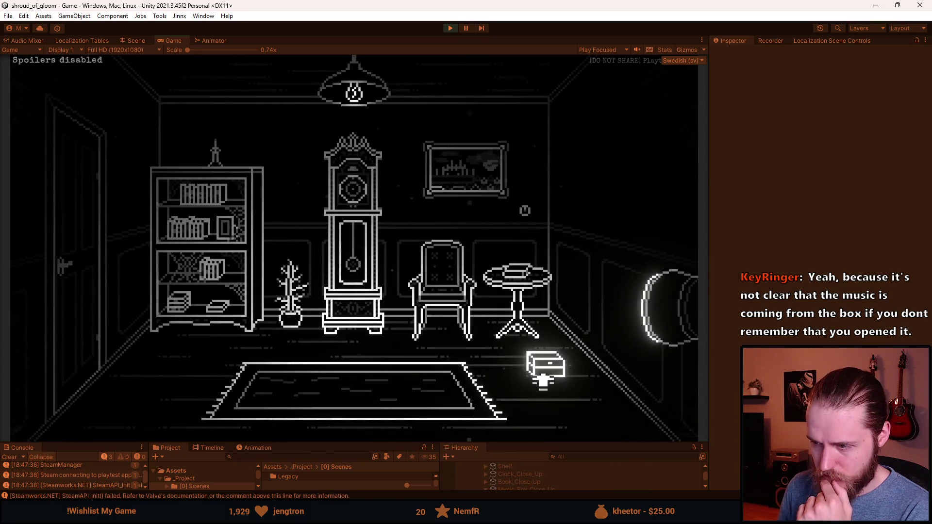
{"action": "left_click", "coordinate": [545, 370]}
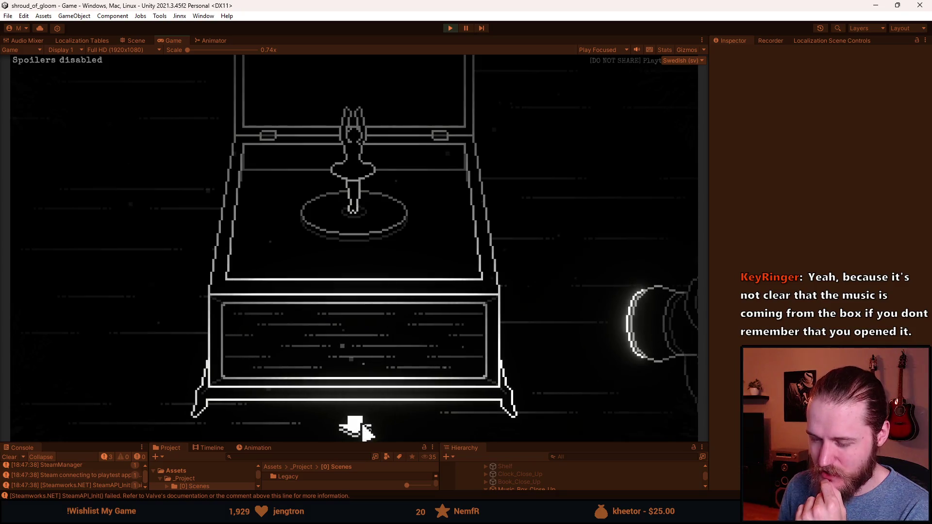
{"action": "left_click", "coordinate": [365, 423]}
{"action": "left_click", "coordinate": [547, 367]}
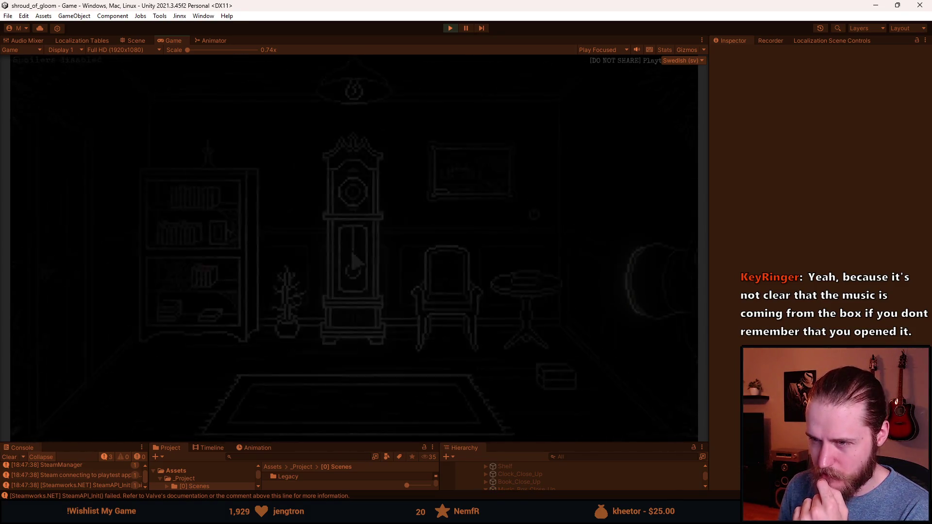
{"action": "left_click", "coordinate": [354, 427]}
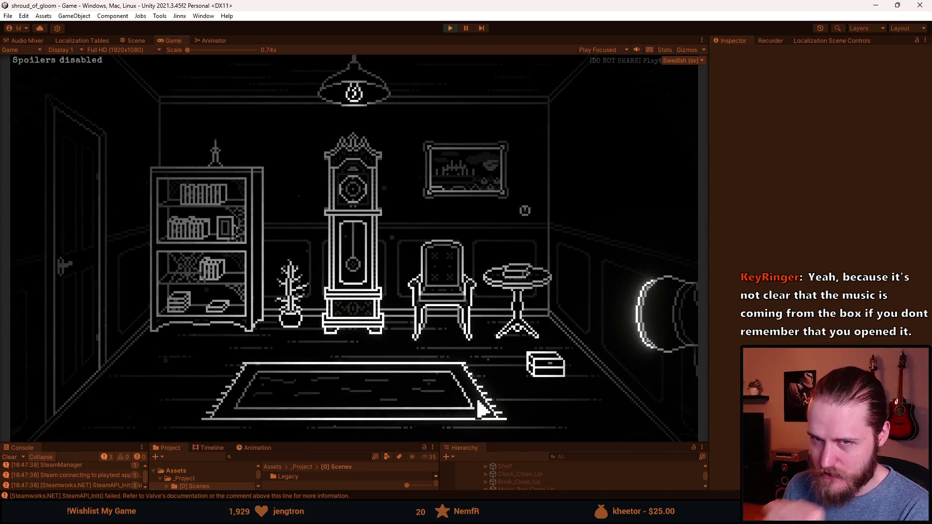
- Test the light switch off and on and the left door, then leave the playtest
{"action": "left_click", "coordinate": [523, 213]}
{"action": "left_click", "coordinate": [523, 214]}
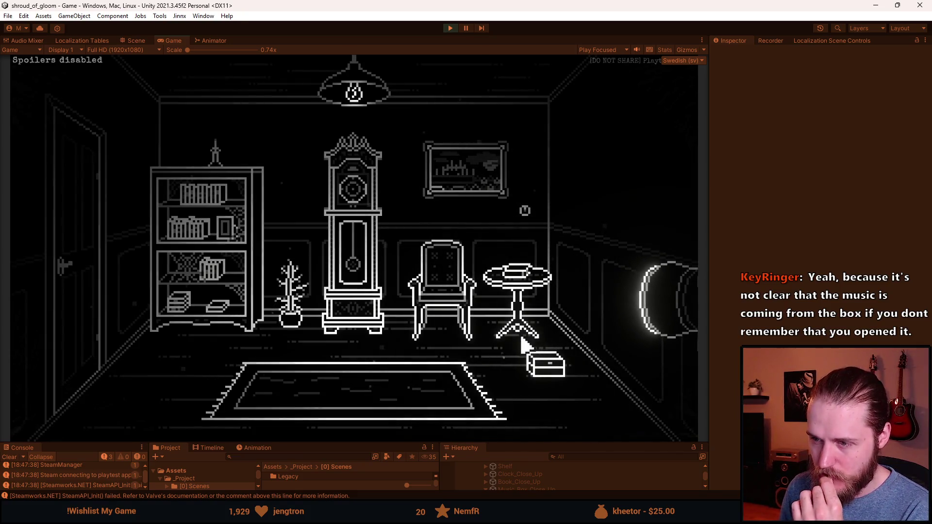
{"action": "left_click", "coordinate": [104, 266]}
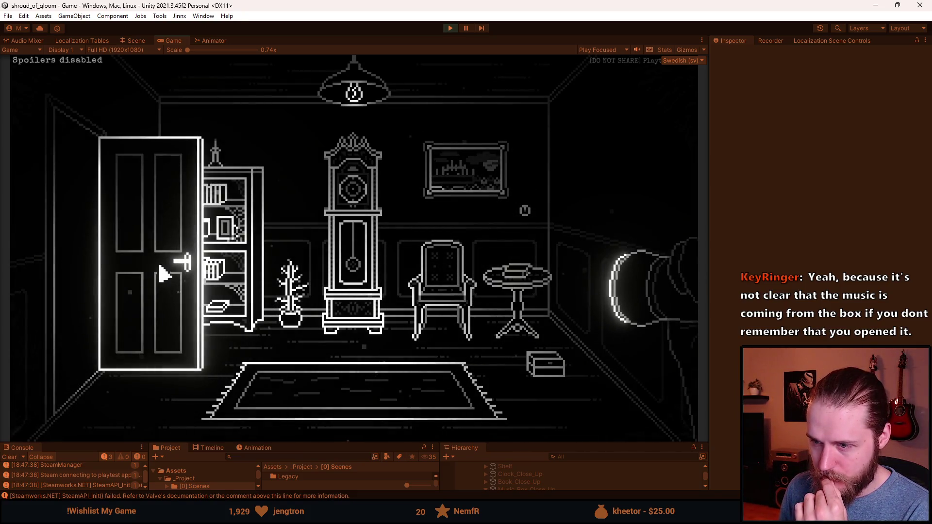
{"action": "left_click", "coordinate": [536, 370]}
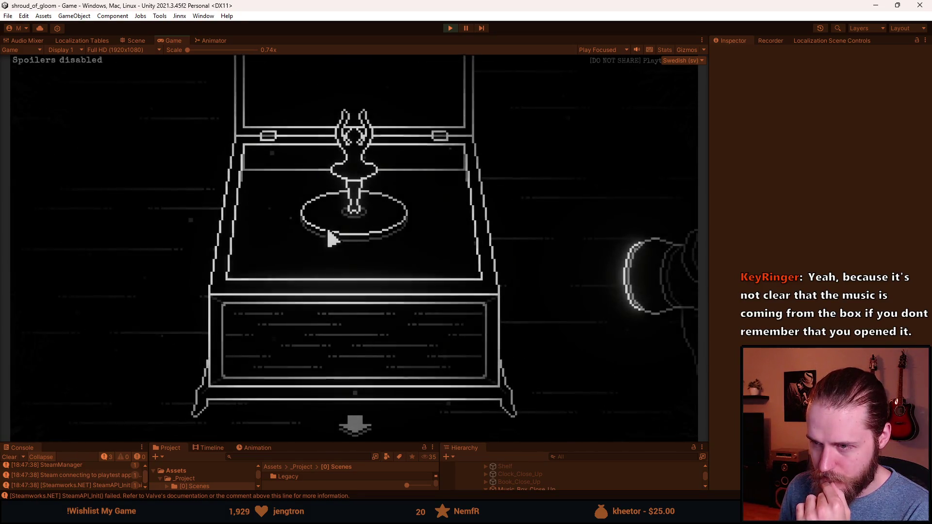
{"action": "left_click", "coordinate": [357, 426]}
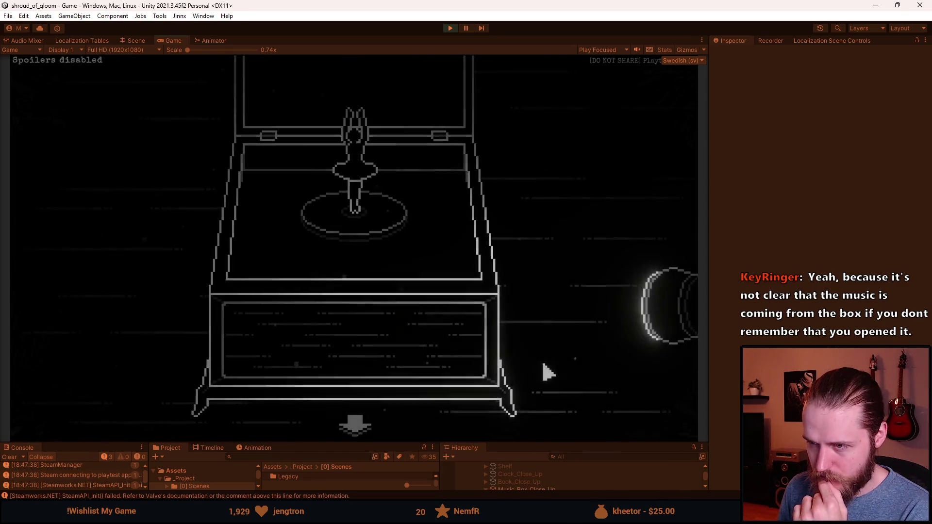
{"action": "key", "text": "alt+Tab"}
{"action": "key", "text": "Escape"}
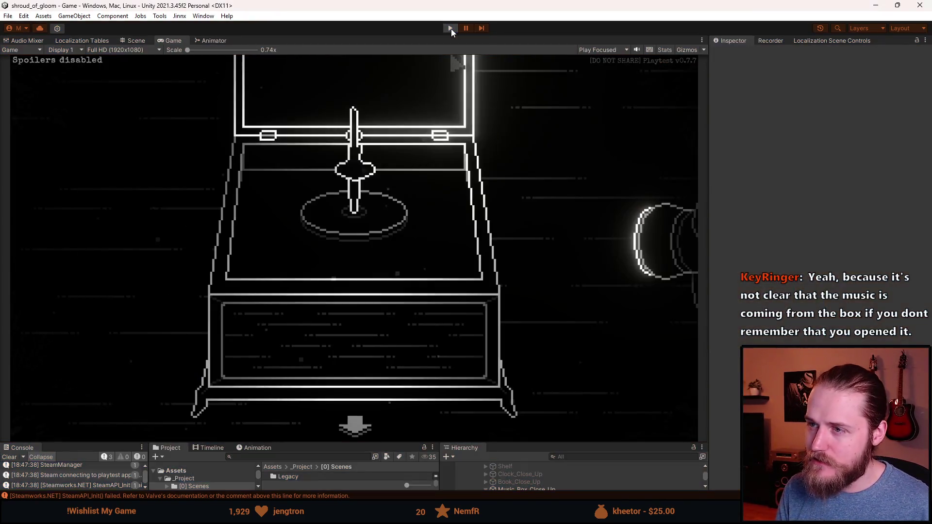
- Lower _fullVolume to 0.6f and _decreasedVolume to 0.2f, save, and restart Play mode in Unity
{"action": "left_click", "coordinate": [451, 28]}
{"action": "key", "text": "alt+Tab"}
{"action": "scroll", "coordinate": [372, 292], "scroll_direction": "up", "scroll_amount": 2}
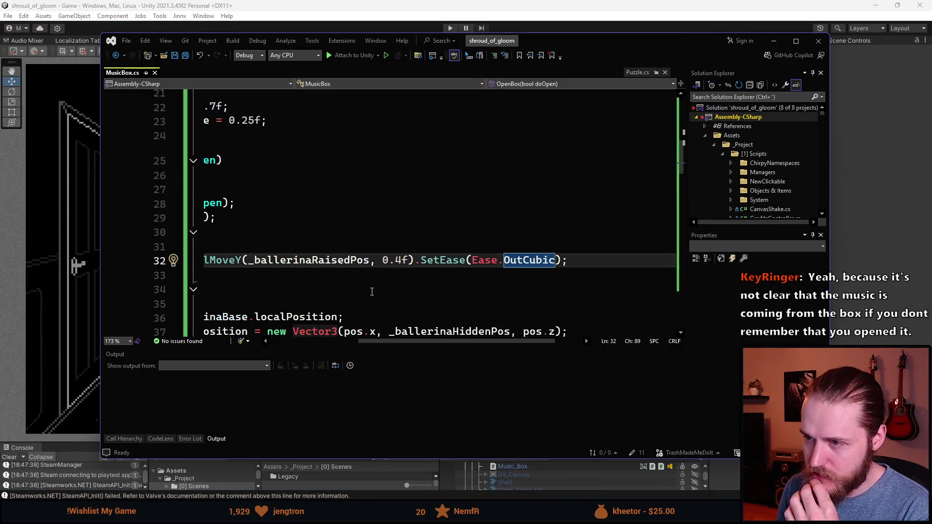
{"action": "left_click_drag", "start_coordinate": [474, 341], "coordinate": [386, 342]}
{"action": "scroll", "coordinate": [455, 183], "scroll_direction": "up", "scroll_amount": 2}
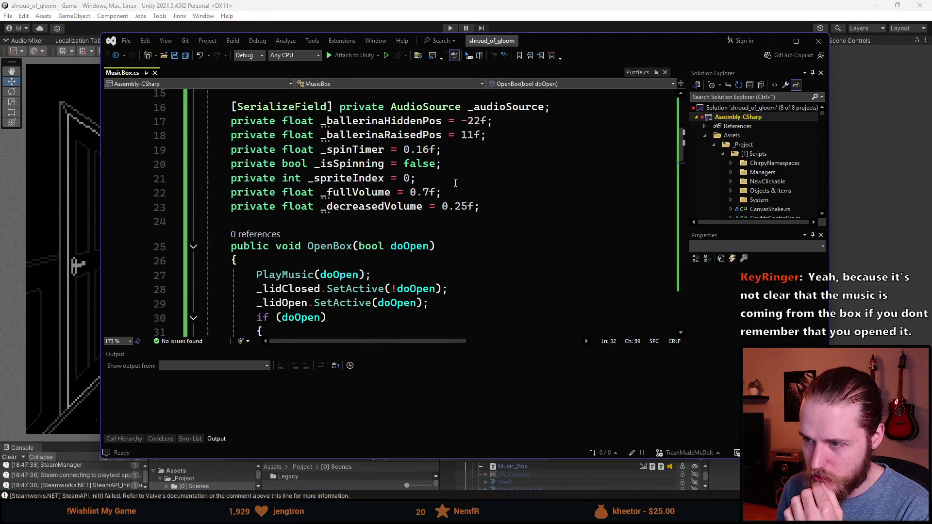
{"action": "left_click", "coordinate": [427, 196]}
{"action": "key", "text": "BackSpace"}
{"action": "type", "text": "6"}
{"action": "left_click", "coordinate": [469, 207]}
{"action": "key", "text": "BackSpace"}
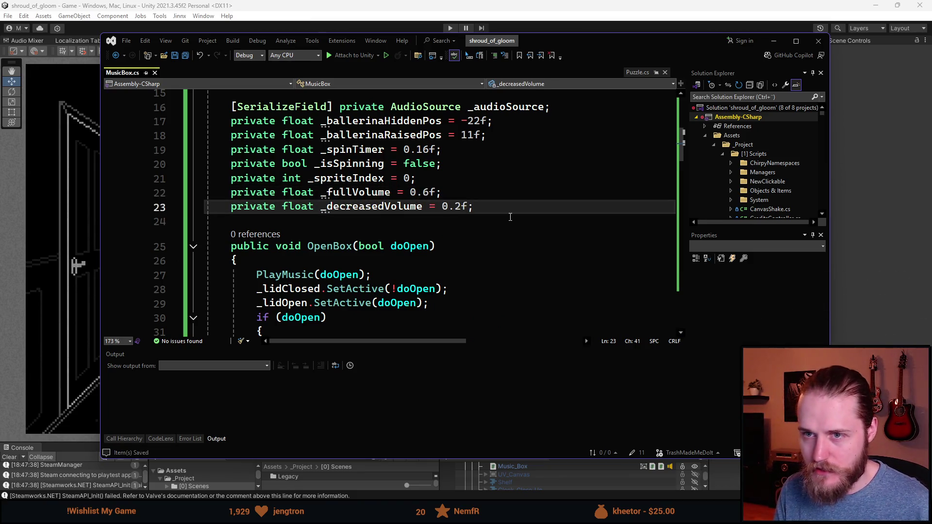
{"action": "key", "text": "alt+Tab"}
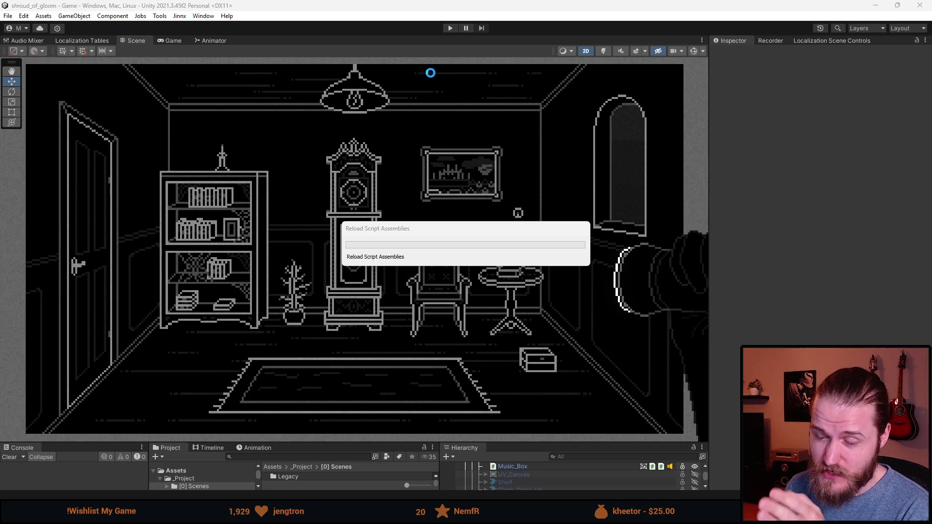
{"action": "left_click", "coordinate": [447, 28]}
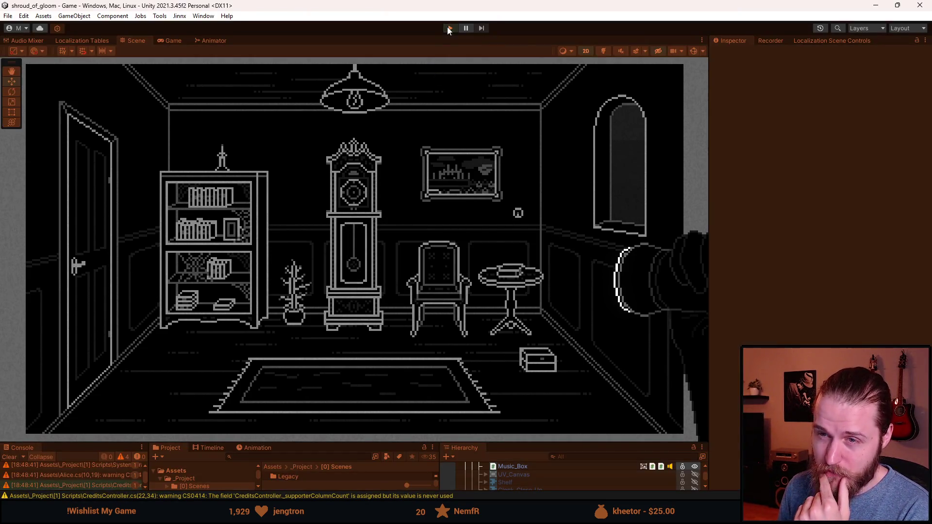
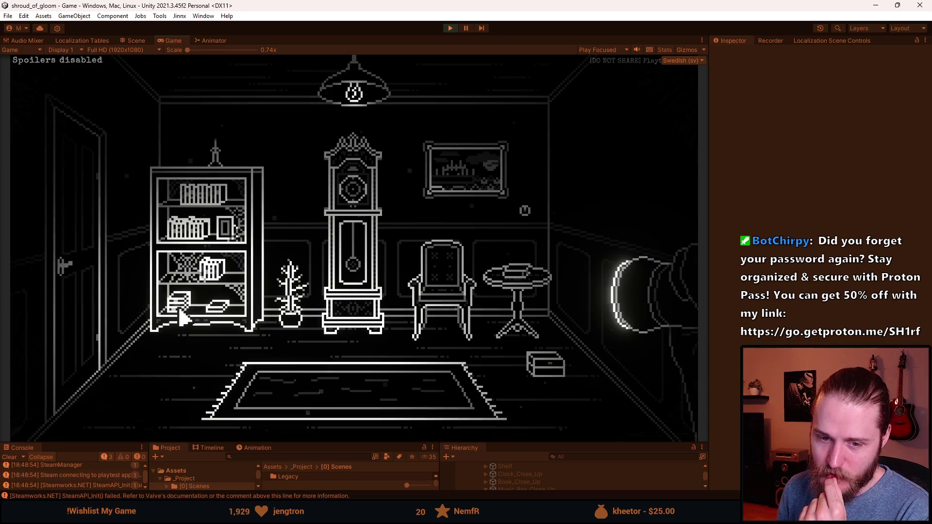
- Open the music box close-up and return to the room view three times
{"action": "left_click", "coordinate": [551, 373]}
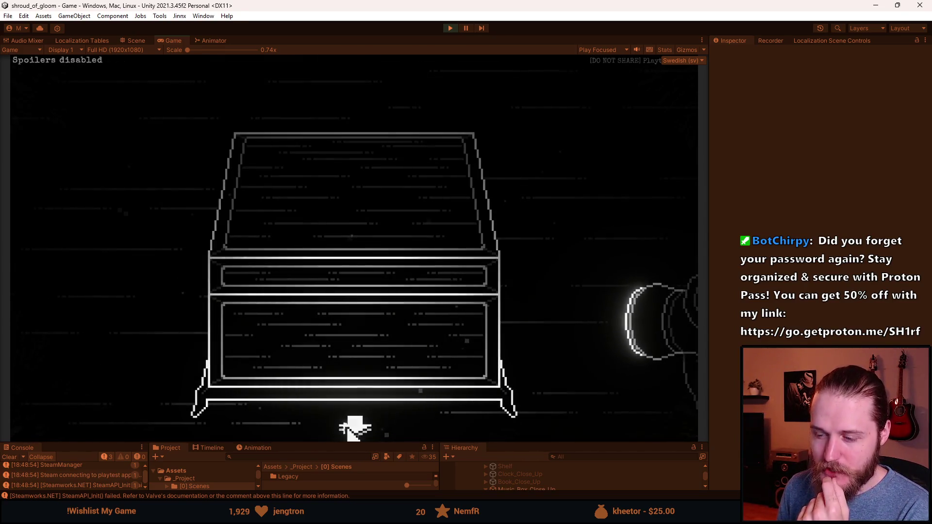
{"action": "left_click", "coordinate": [354, 428]}
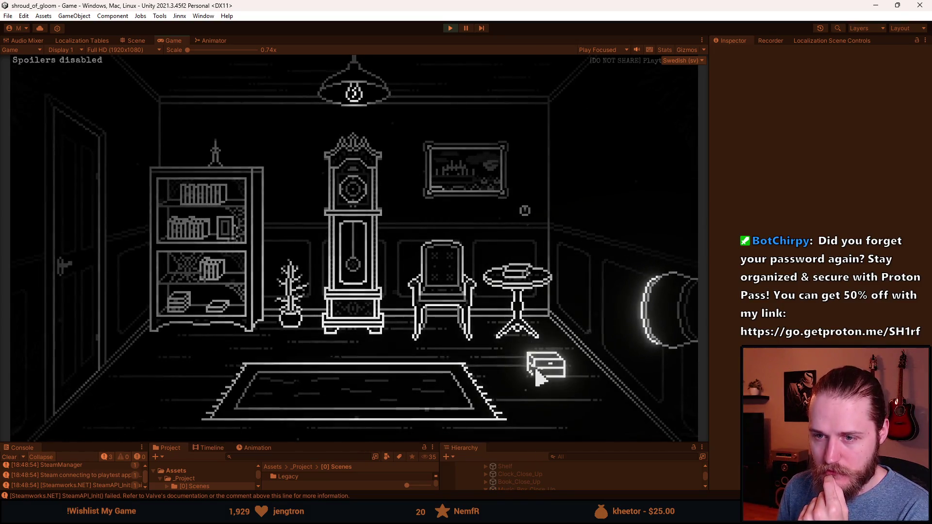
{"action": "left_click", "coordinate": [537, 375]}
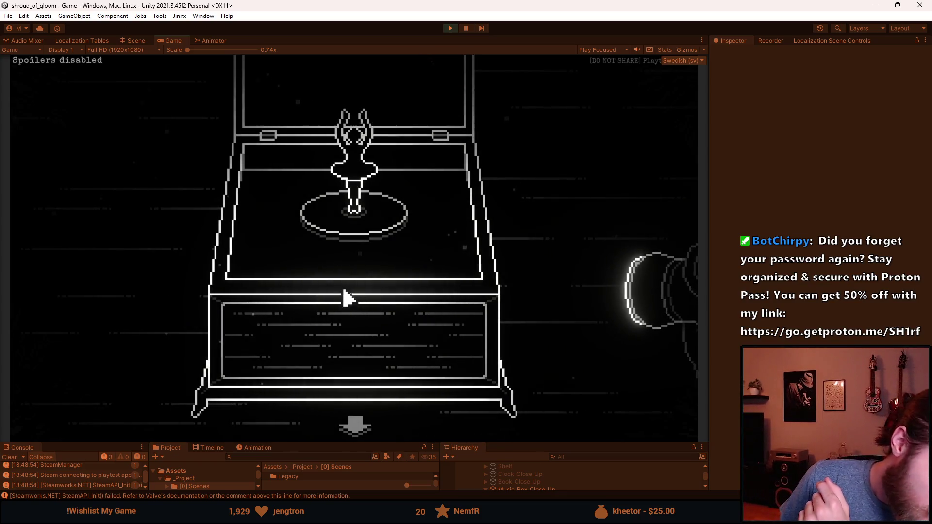
{"action": "left_click", "coordinate": [368, 421]}
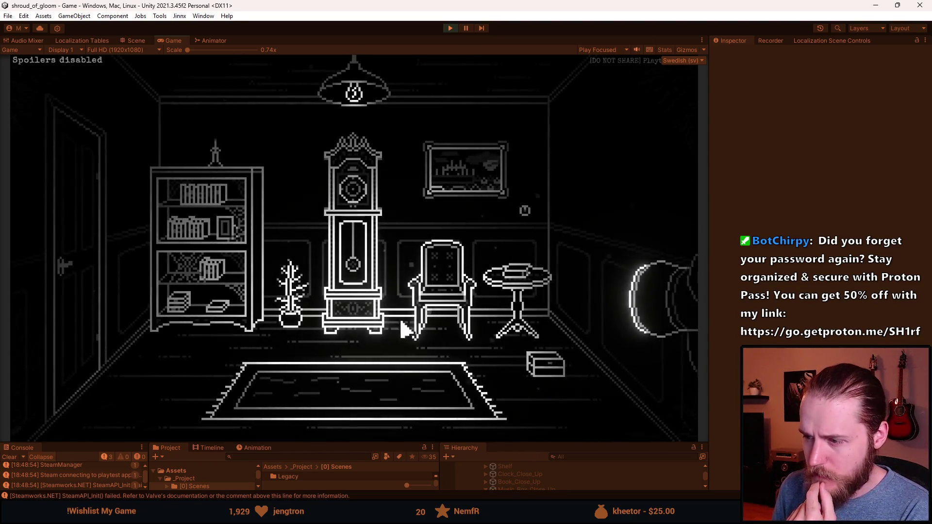
{"action": "left_click", "coordinate": [551, 378]}
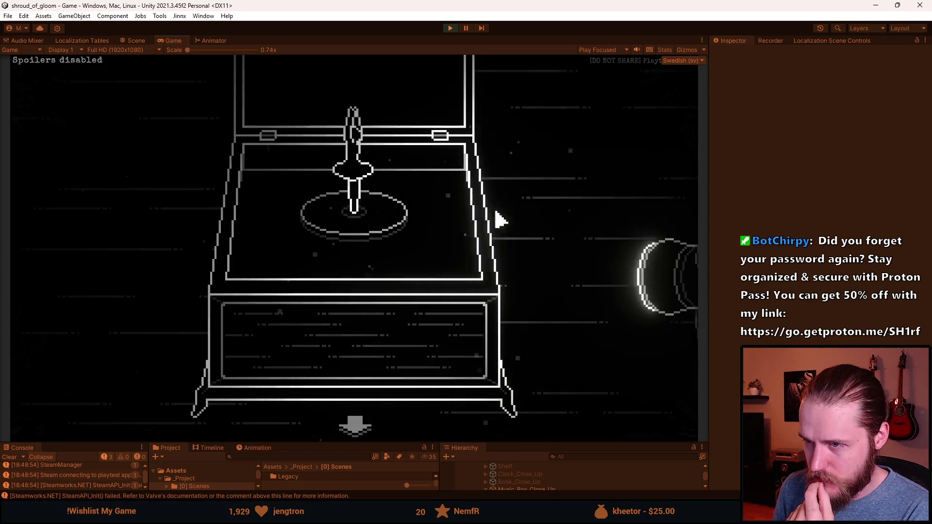
{"action": "left_click", "coordinate": [355, 426]}
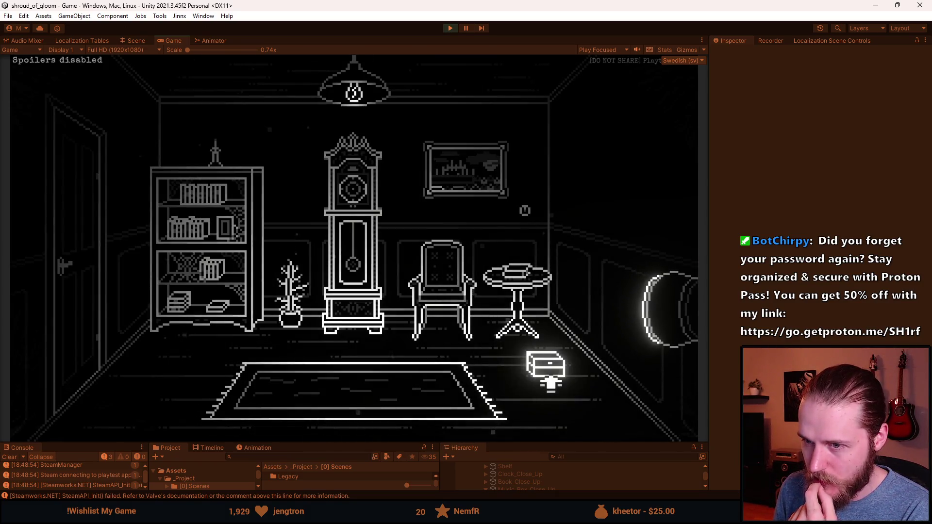
- Zoom into the music box twice more and shut its lid over the ballerina
{"action": "left_click", "coordinate": [551, 384]}
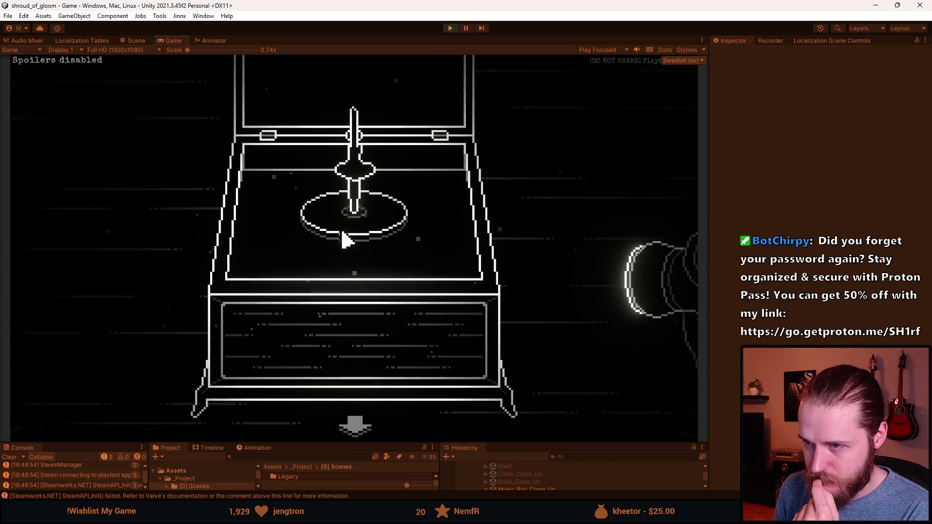
{"action": "left_click", "coordinate": [366, 424]}
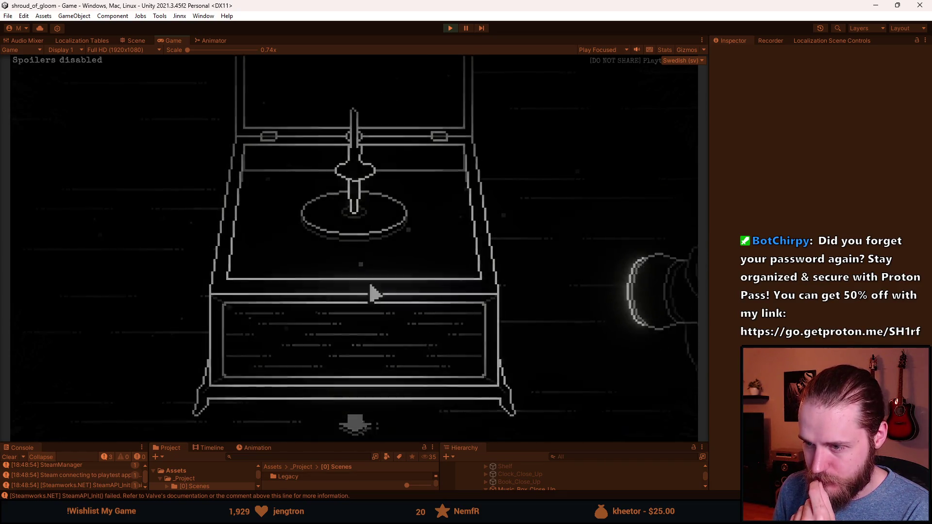
{"action": "left_click", "coordinate": [548, 371]}
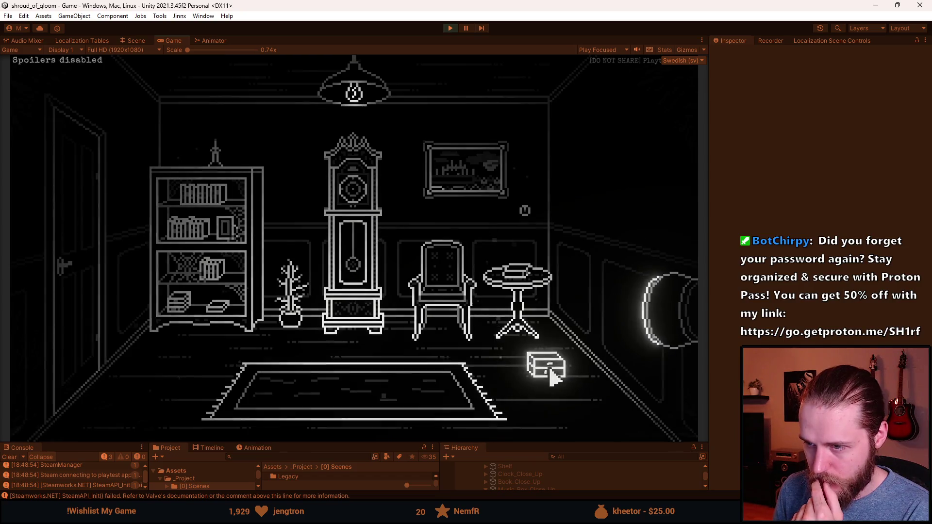
{"action": "left_click", "coordinate": [395, 88]}
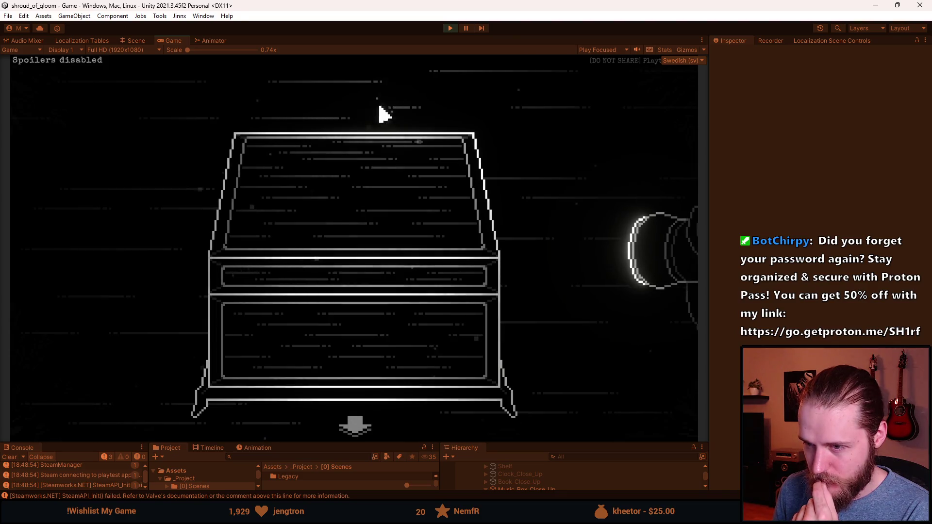
- Open and close the music box lid repeatedly, leaving it open on the ballerina
{"action": "left_click", "coordinate": [354, 208]}
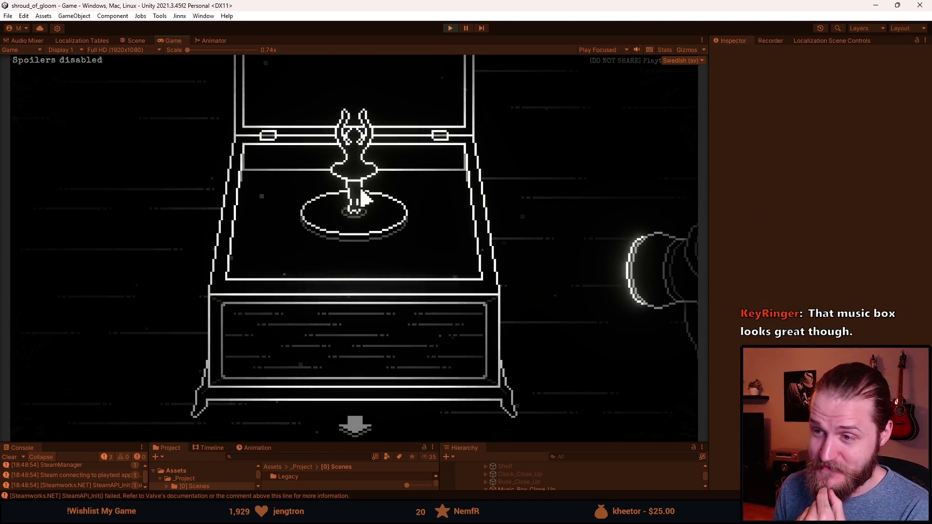
{"action": "left_click", "coordinate": [363, 199]}
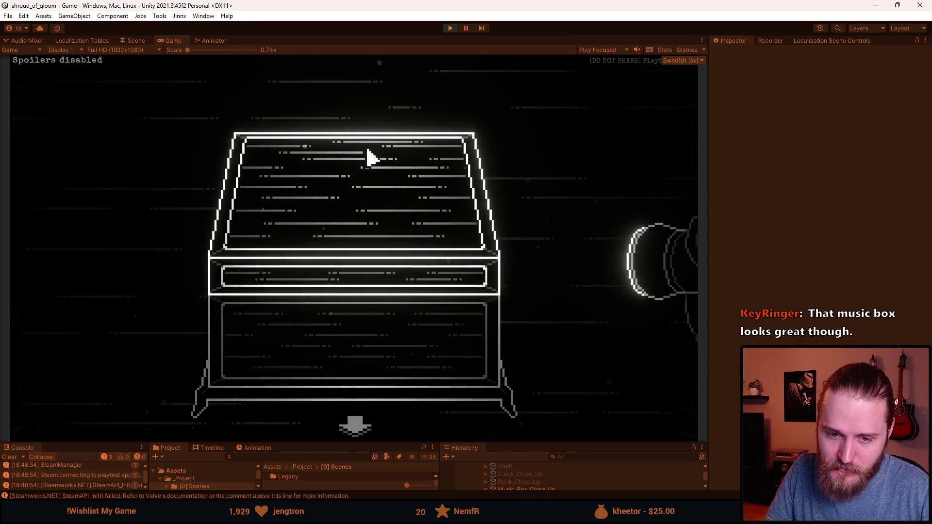
{"action": "left_click", "coordinate": [354, 252]}
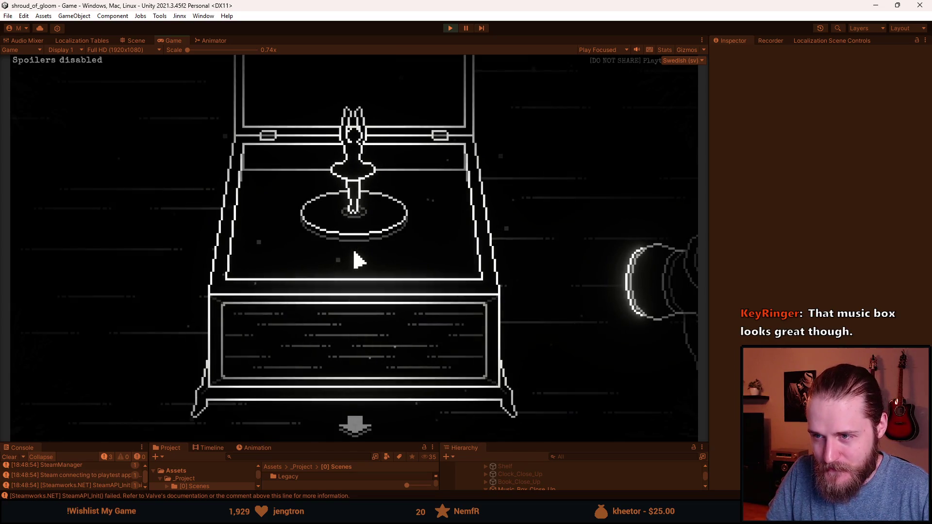
{"action": "left_click", "coordinate": [424, 108]}
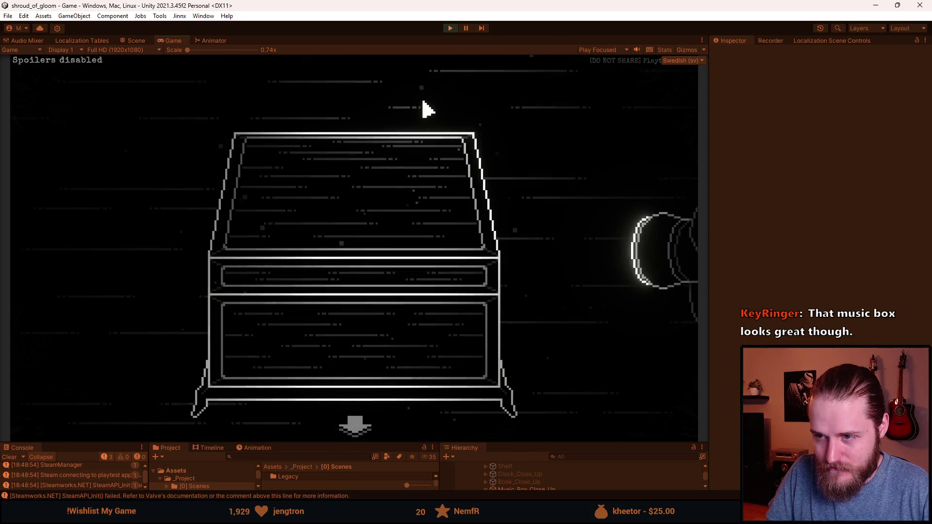
{"action": "left_click", "coordinate": [381, 221]}
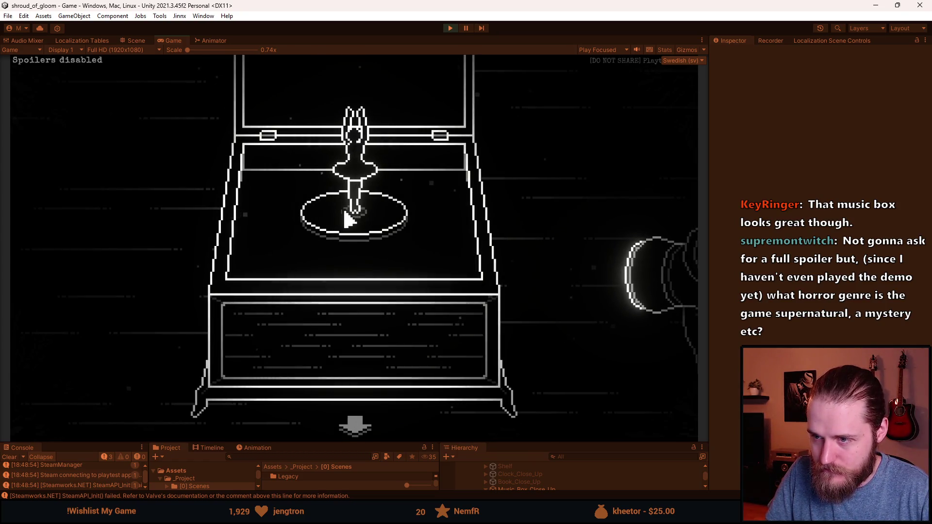
- Leave and reopen the music box close-up, toggle the lid twice, then zoom in again
{"action": "left_click", "coordinate": [354, 426]}
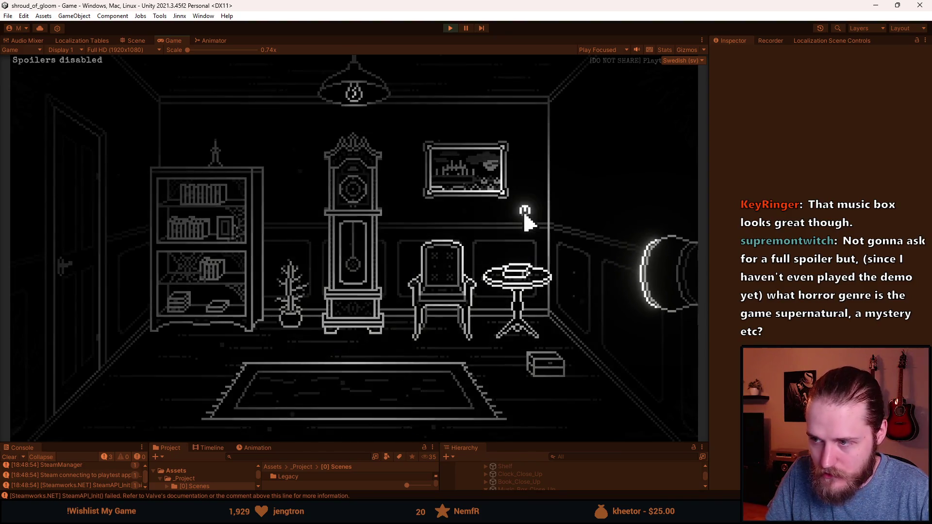
{"action": "left_click", "coordinate": [534, 377]}
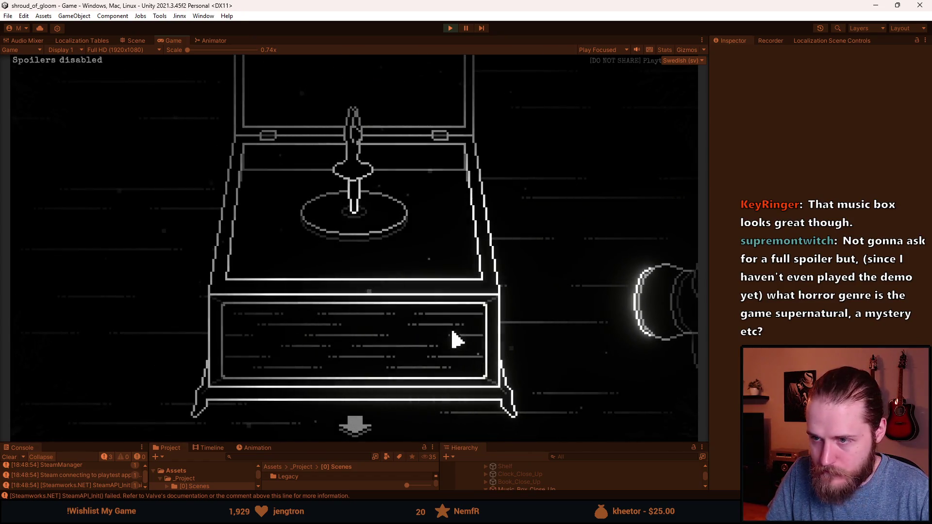
{"action": "left_click", "coordinate": [399, 112]}
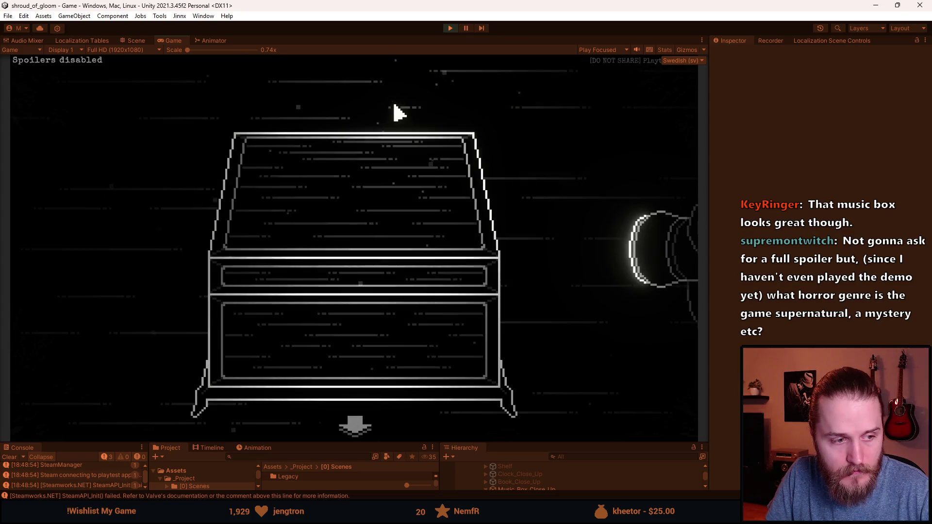
{"action": "left_click", "coordinate": [401, 150]}
{"action": "left_click", "coordinate": [365, 427]}
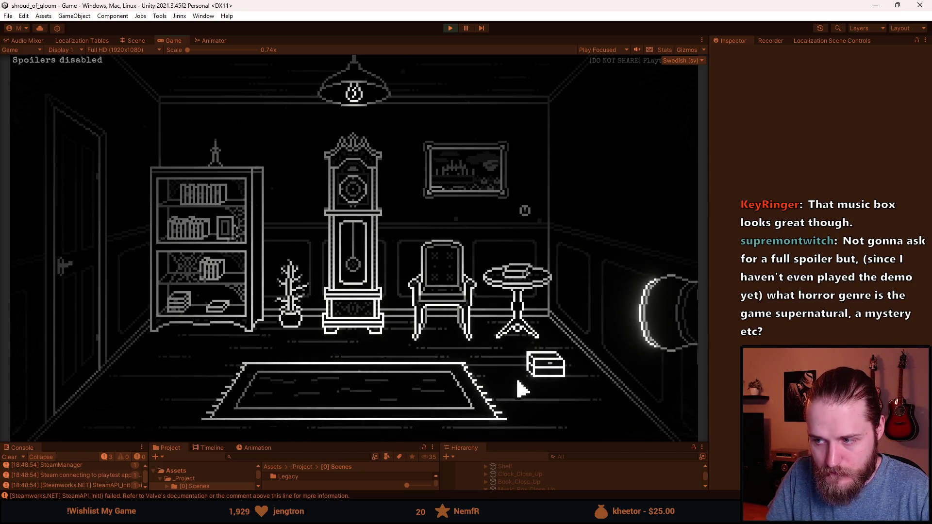
{"action": "left_click", "coordinate": [552, 373]}
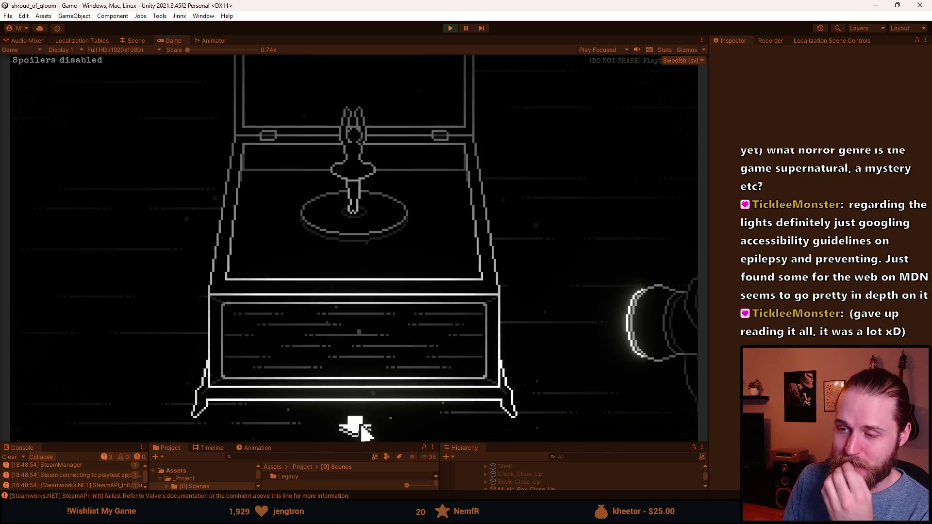
- Back out to the full room and swing open the left-wall door by the bookshelf
{"action": "left_click", "coordinate": [362, 426]}
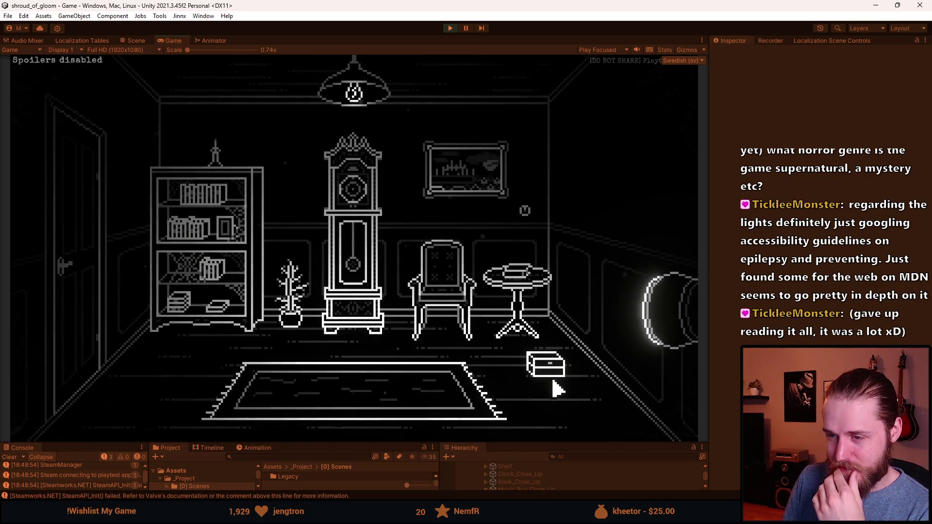
{"action": "left_click", "coordinate": [87, 249]}
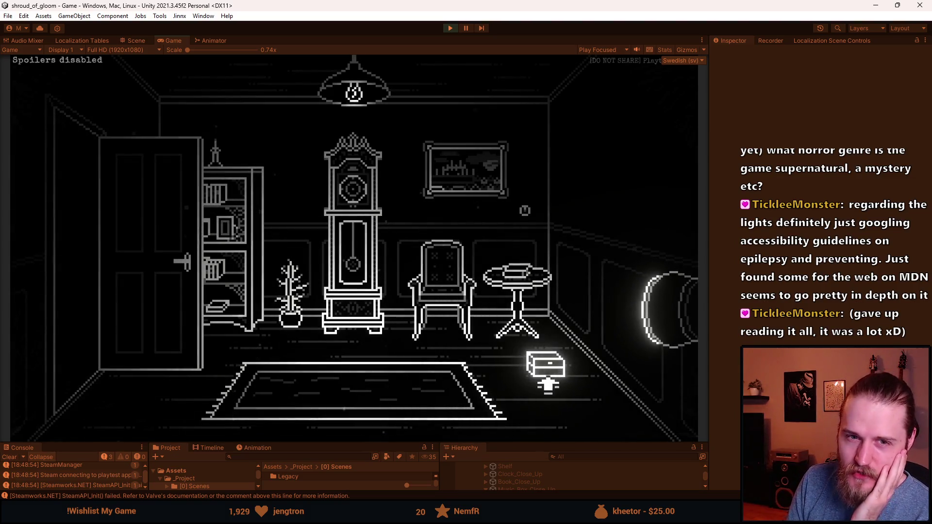
- Walk through the left door to the staircase hall, return to the clock room, then bring up MusicBox.cs
{"action": "left_click", "coordinate": [548, 385]}
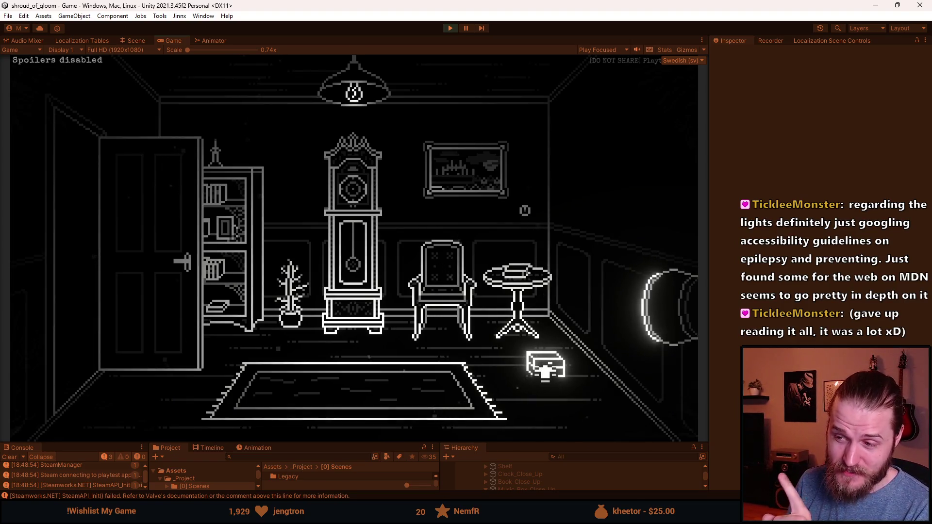
{"action": "left_click", "coordinate": [125, 339]}
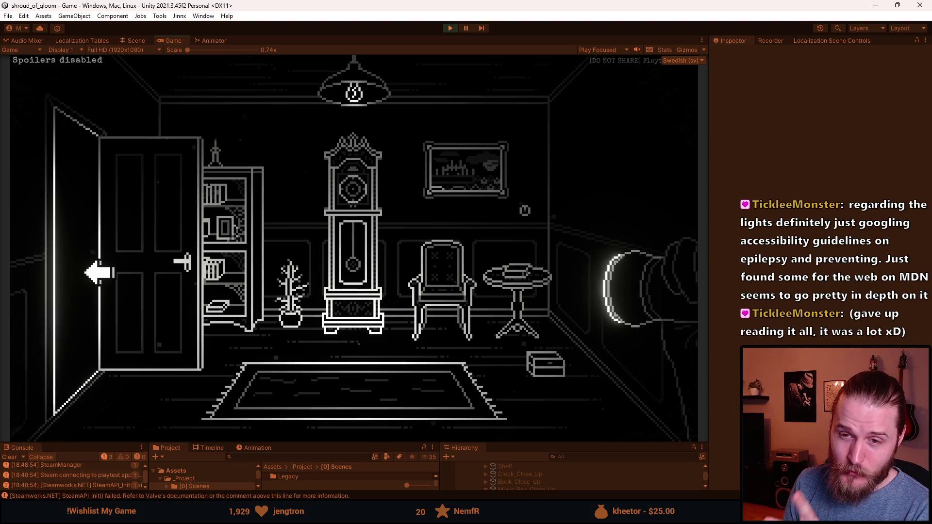
{"action": "left_click", "coordinate": [99, 273]}
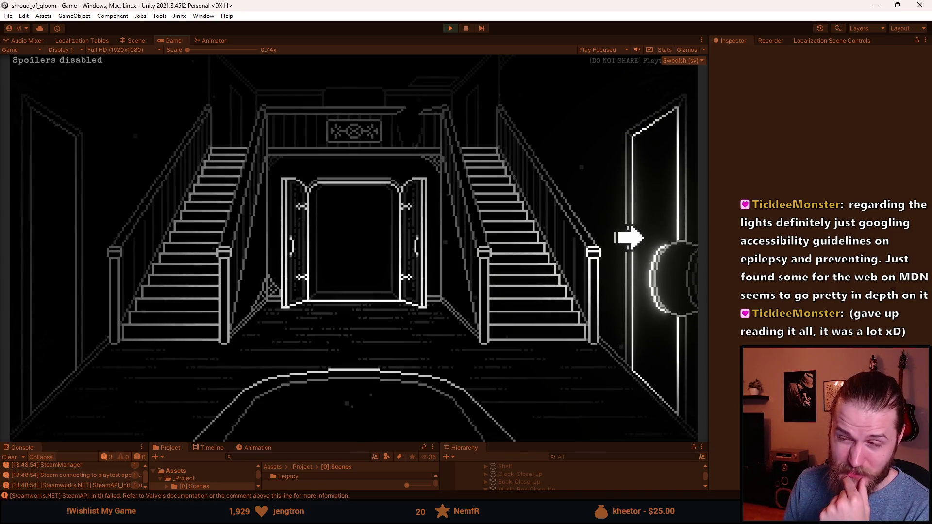
{"action": "left_click", "coordinate": [628, 238]}
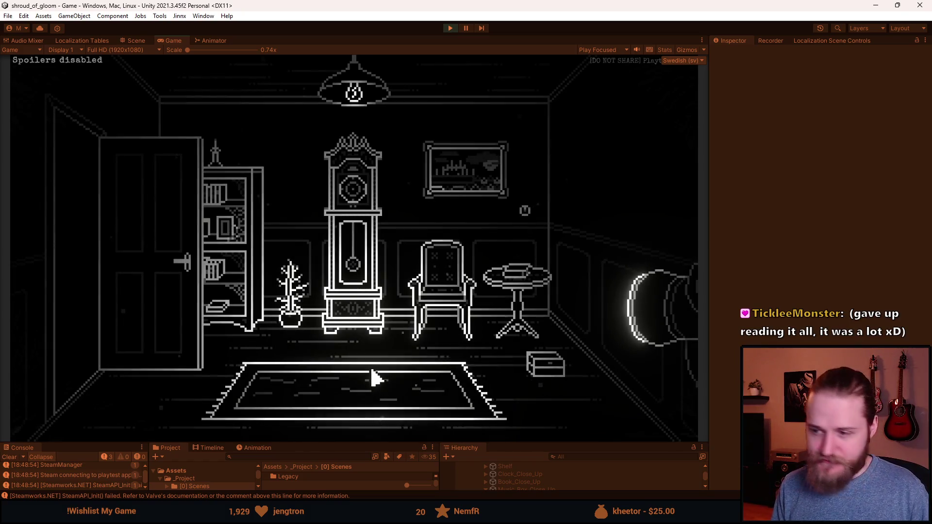
{"action": "key", "text": "alt+Tab"}
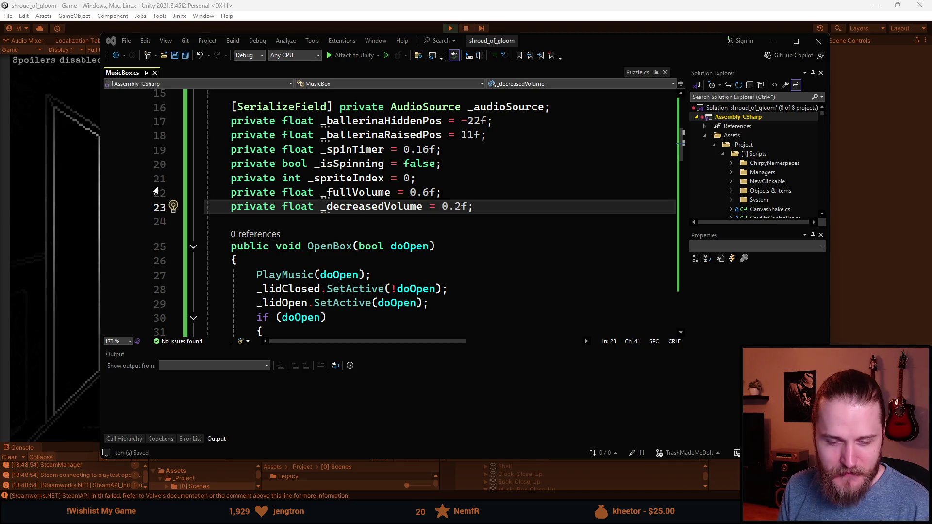
- Switch from Visual Studio back to the Unity Editor's running game
{"action": "left_click", "coordinate": [222, 9]}
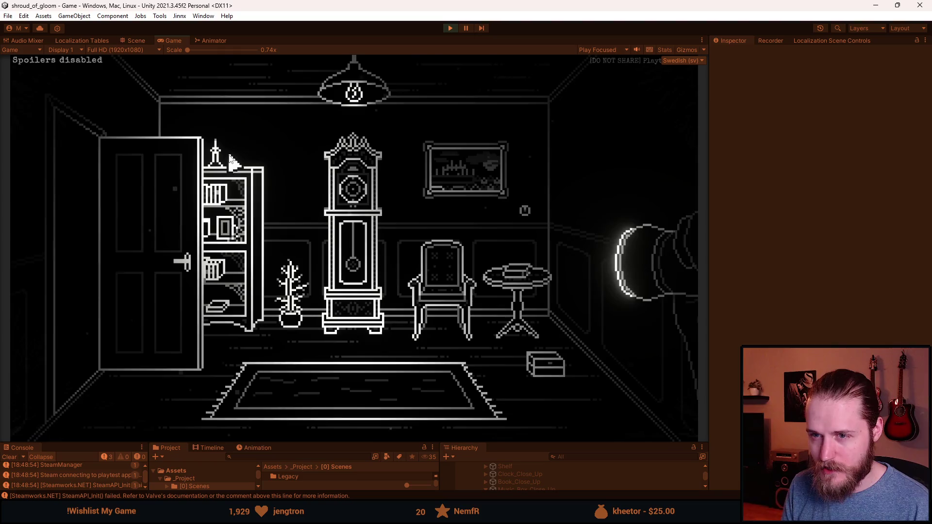
- Go from the clock room through the staircase hall into the TV room and back out
{"action": "left_click", "coordinate": [148, 261]}
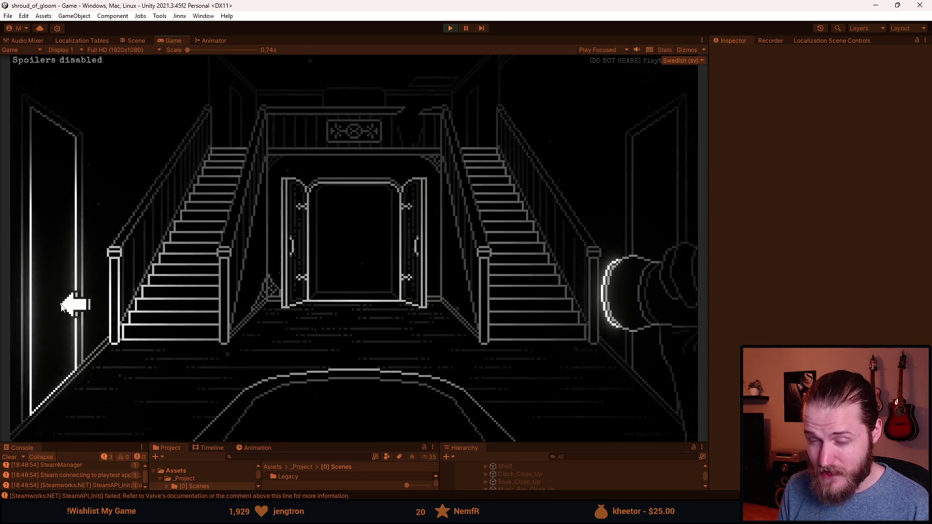
{"action": "left_click", "coordinate": [64, 307]}
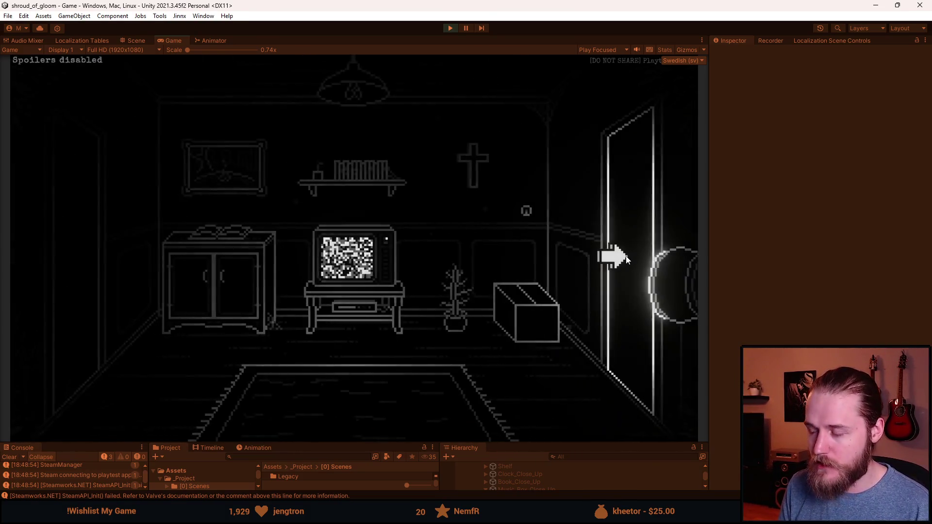
{"action": "left_click", "coordinate": [626, 260]}
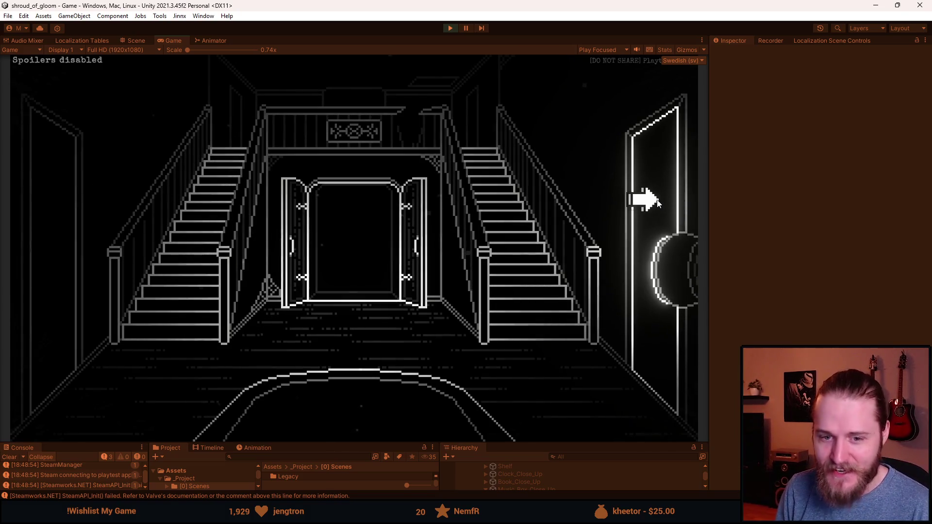
- Loop through the TV room and staircase hall back to the clock room and inspect the music box
{"action": "left_click", "coordinate": [41, 262]}
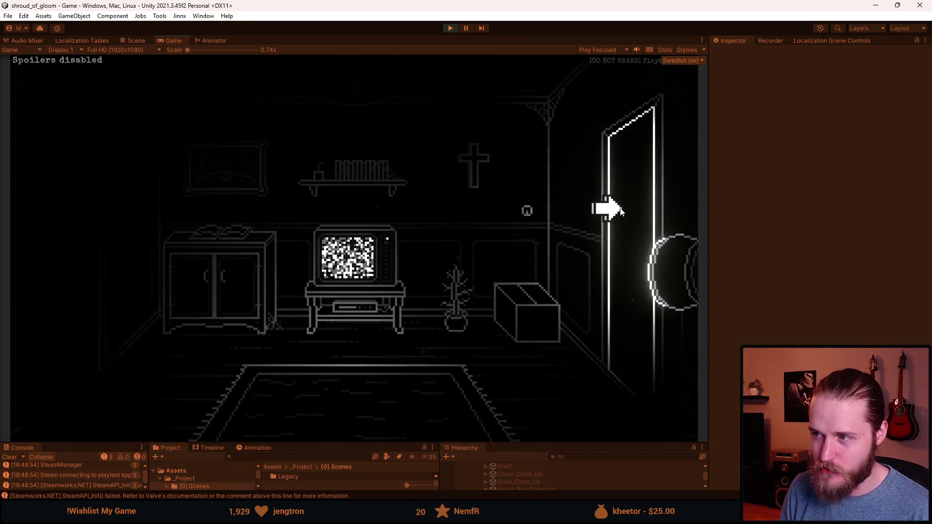
{"action": "left_click", "coordinate": [620, 209]}
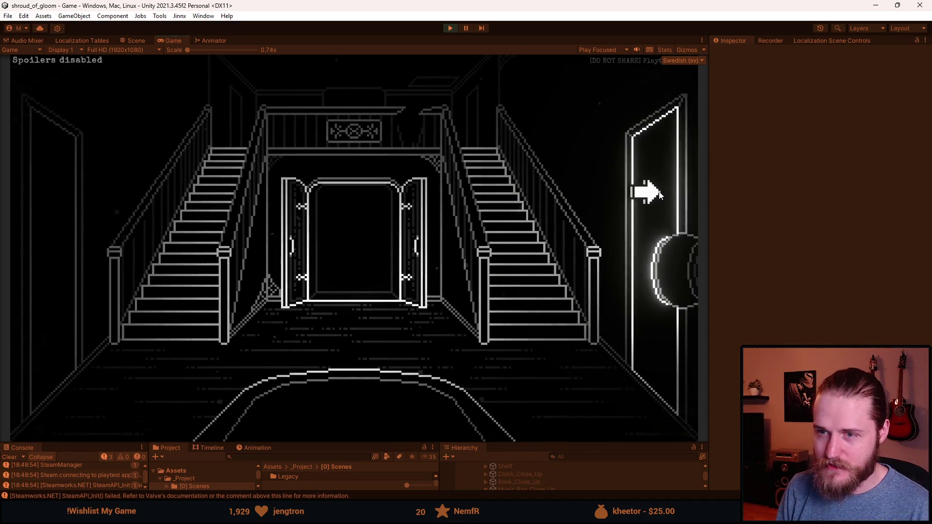
{"action": "left_click", "coordinate": [659, 194]}
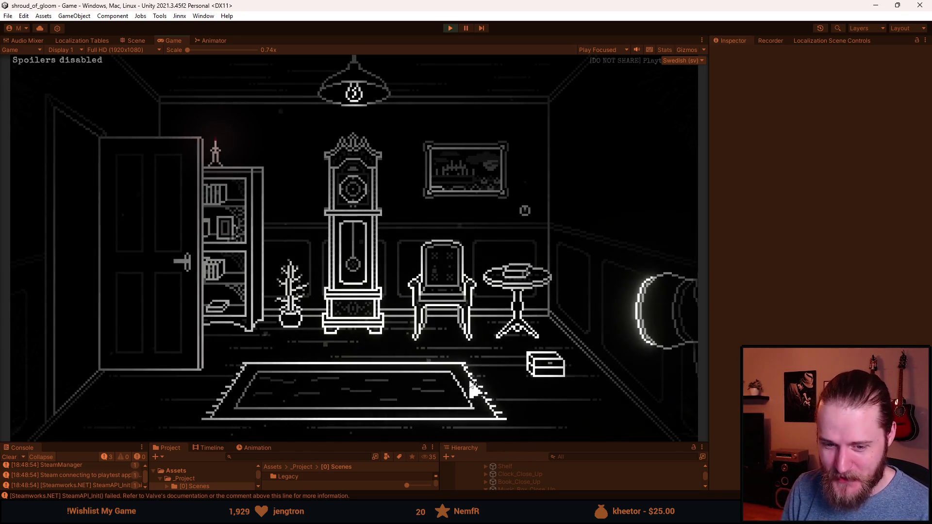
{"action": "left_click", "coordinate": [535, 365]}
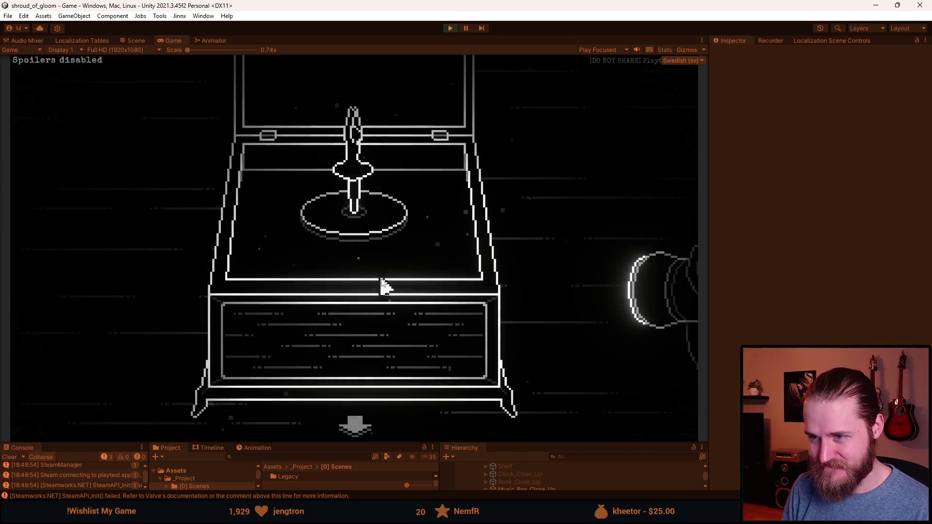
- Close and reopen the music box lid, step back, then view the box once more and return
{"action": "left_click", "coordinate": [362, 96]}
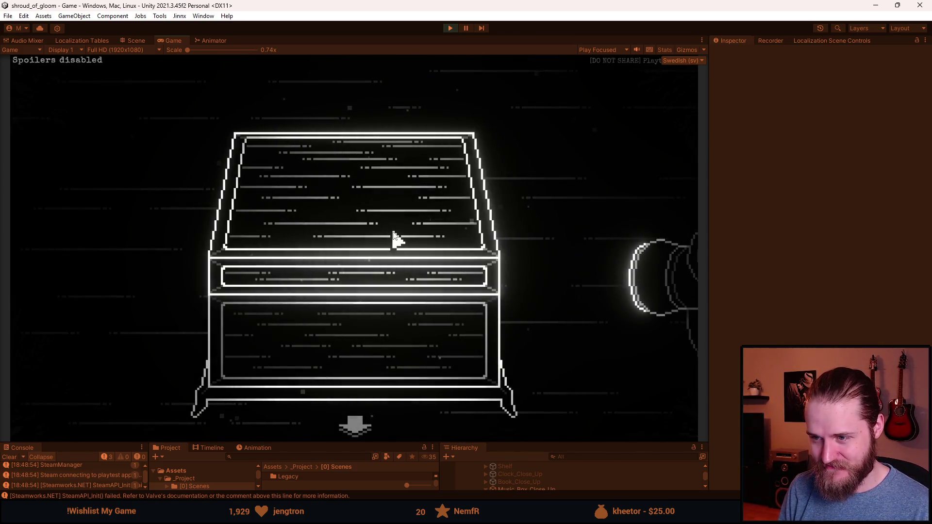
{"action": "left_click", "coordinate": [394, 237]}
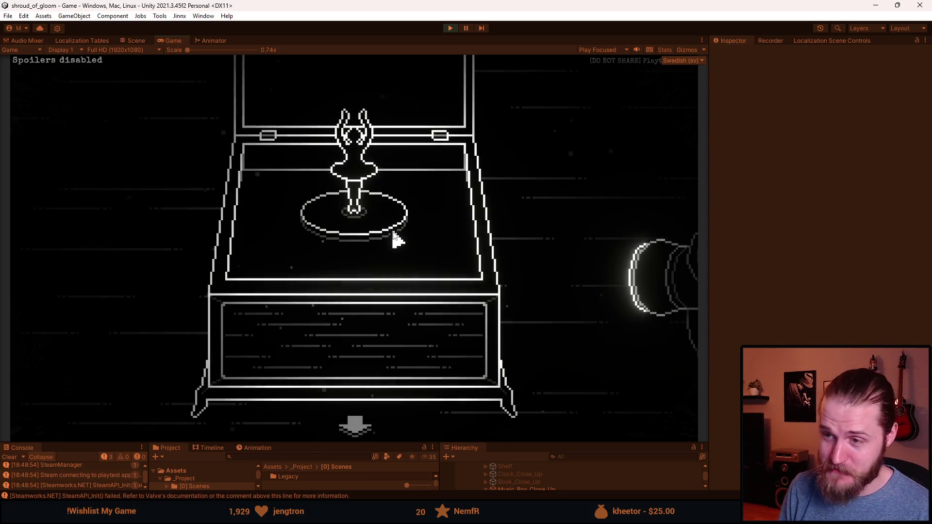
{"action": "left_click", "coordinate": [359, 433]}
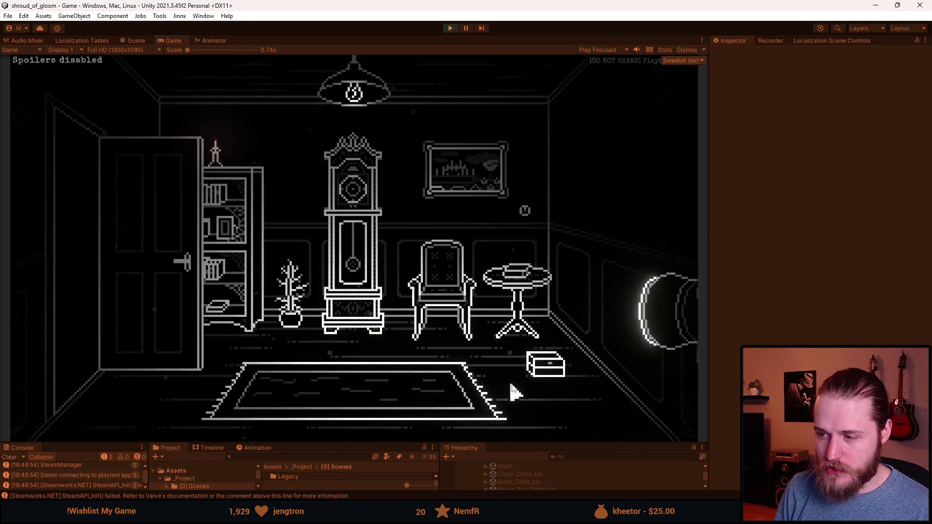
{"action": "left_click", "coordinate": [545, 366]}
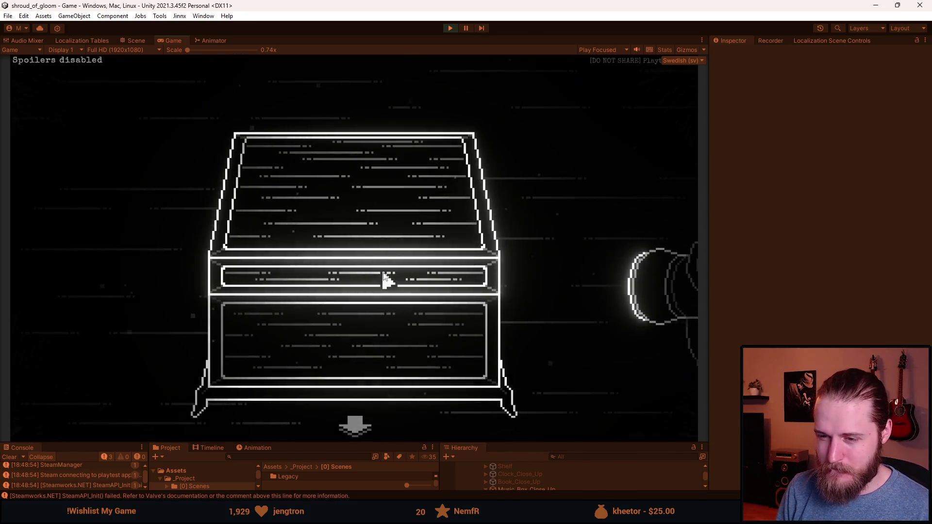
{"action": "left_click", "coordinate": [362, 424]}
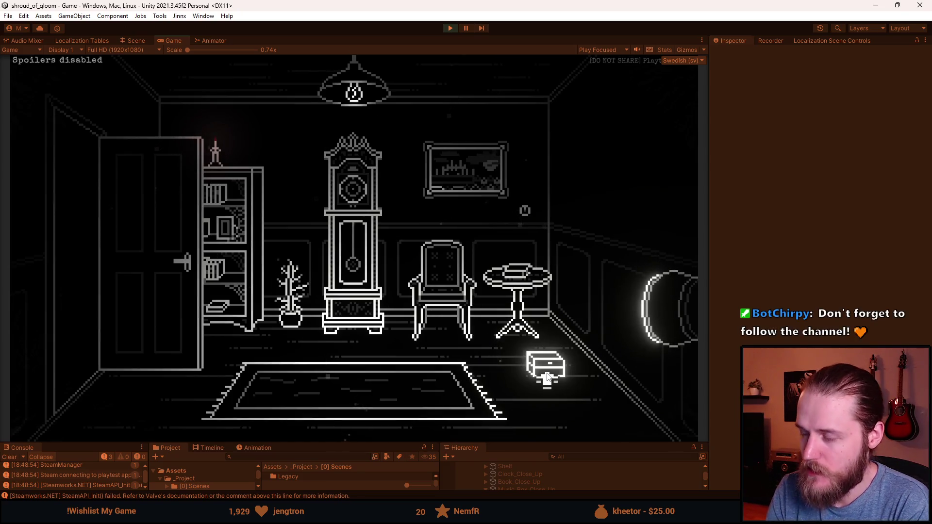
- Zoom into the music box, then open, close and reopen its lid to raise the ballerina
{"action": "left_click", "coordinate": [547, 377]}
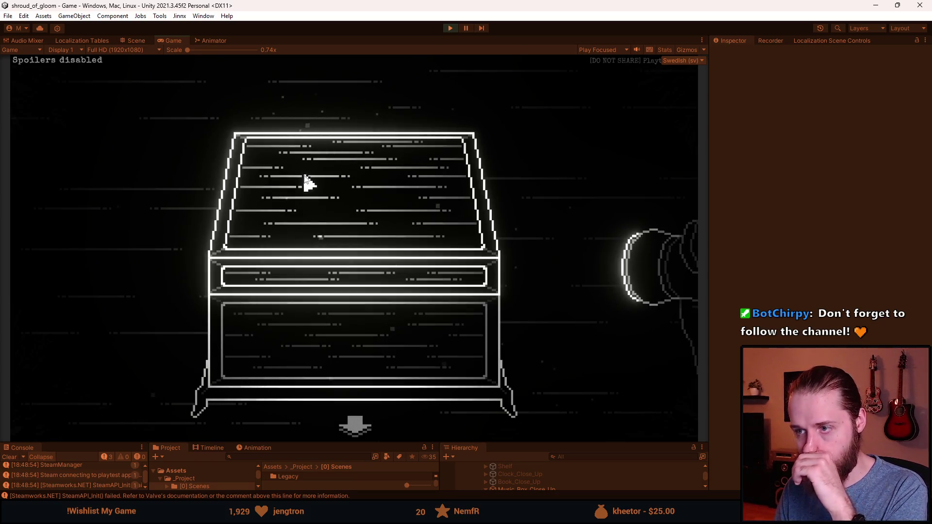
{"action": "left_click", "coordinate": [301, 210]}
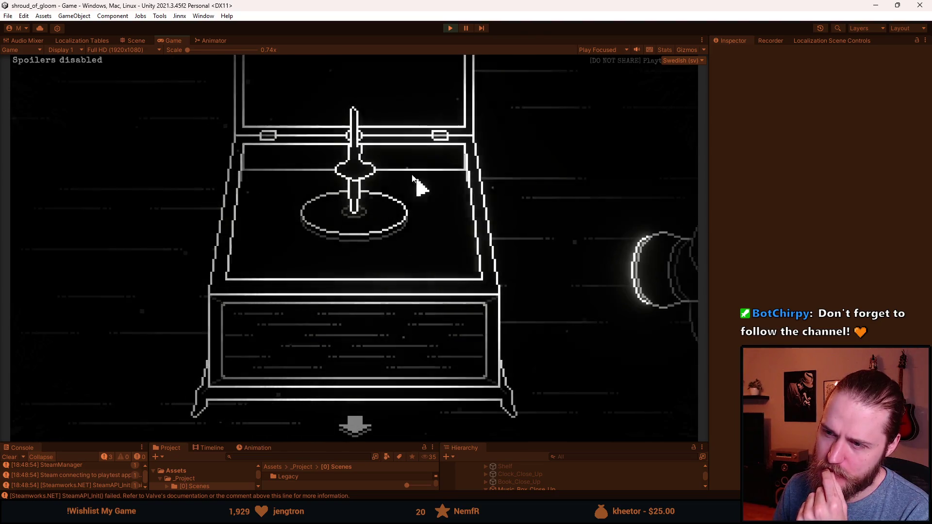
{"action": "left_click", "coordinate": [390, 170]}
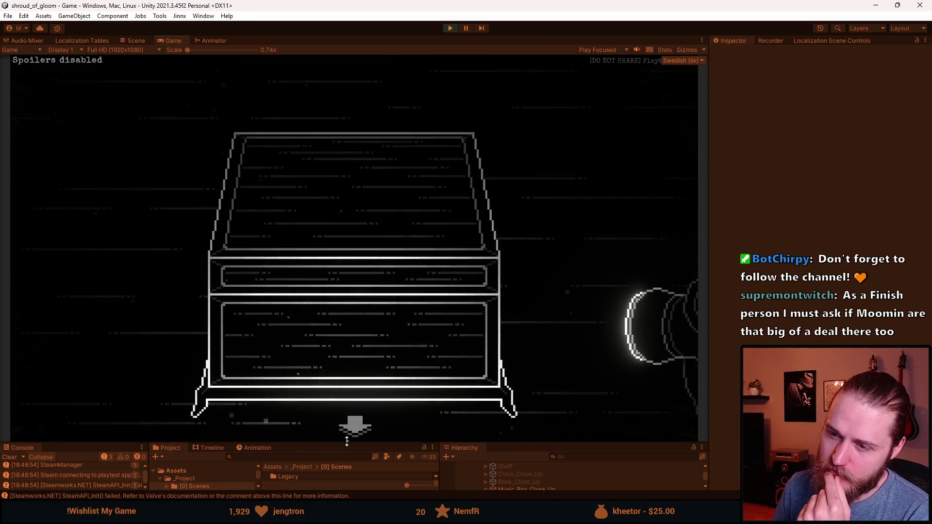
{"action": "left_click", "coordinate": [326, 258]}
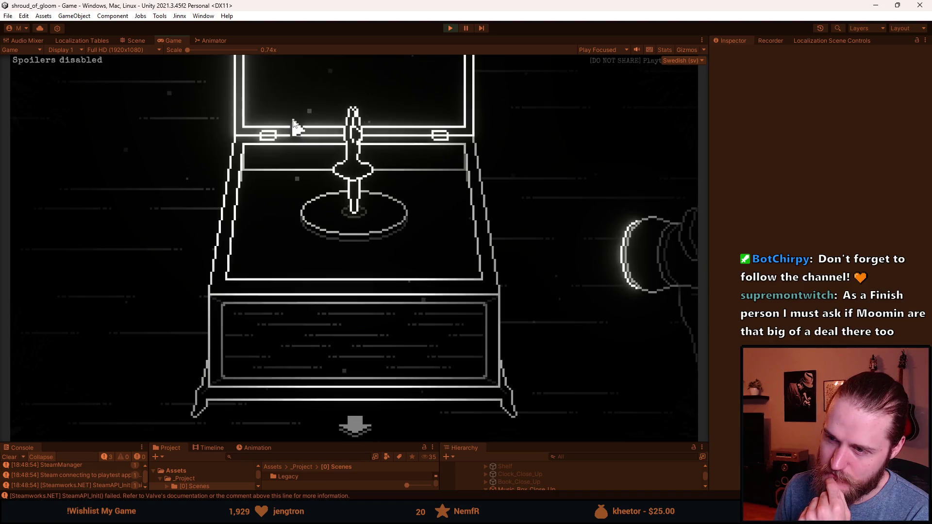
- Shut and reopen the music box lid, then back out to the full clock room
{"action": "left_click", "coordinate": [295, 125]}
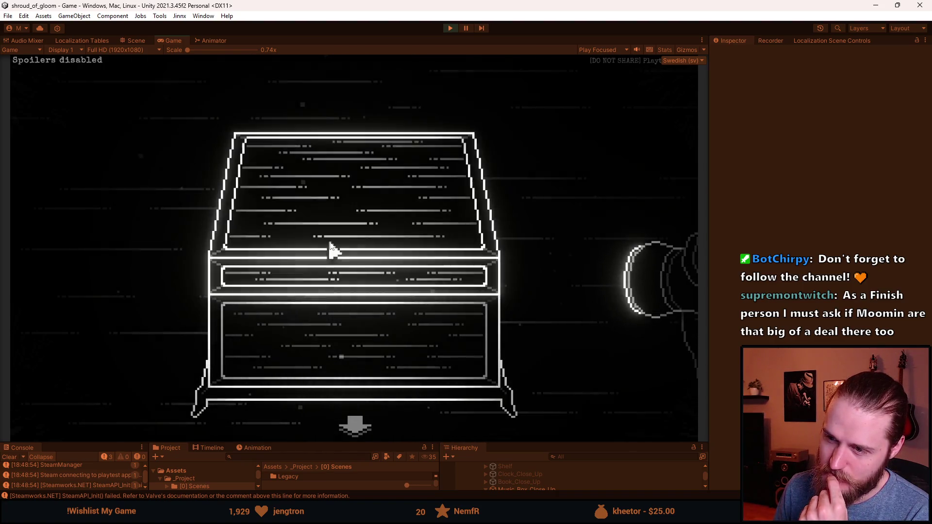
{"action": "left_click", "coordinate": [329, 245]}
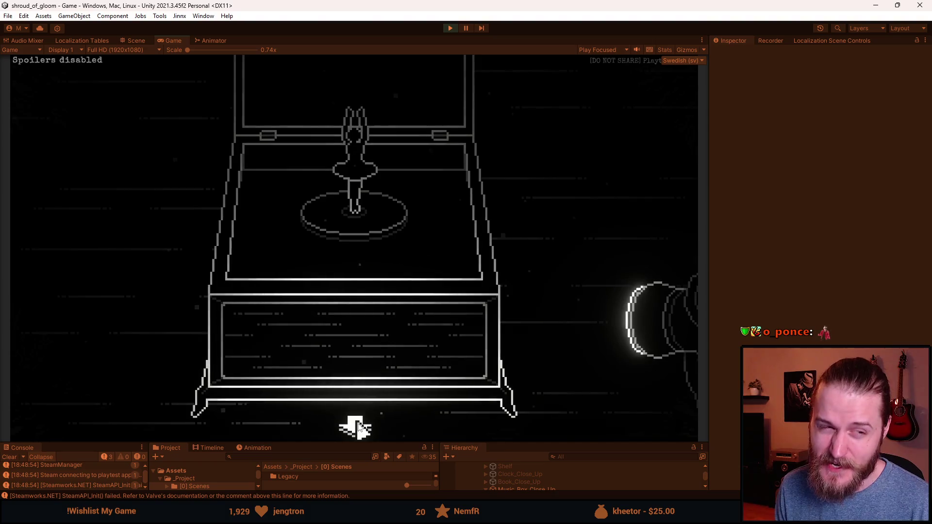
{"action": "left_click", "coordinate": [358, 427]}
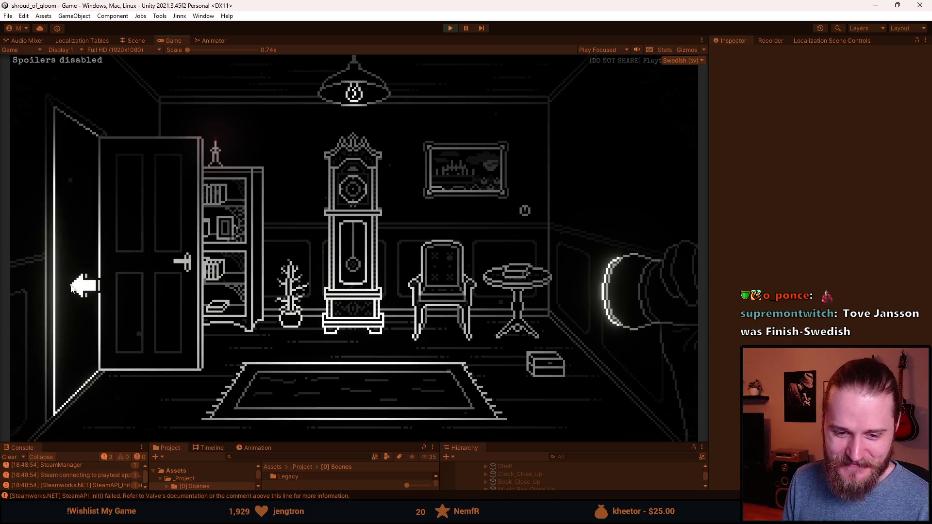
{"action": "left_click", "coordinate": [159, 286]}
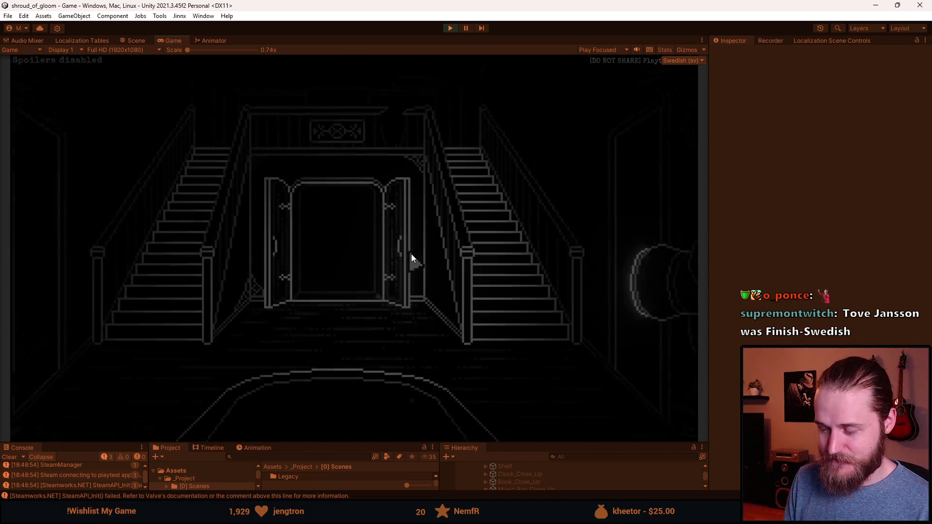
{"action": "left_click", "coordinate": [578, 270]}
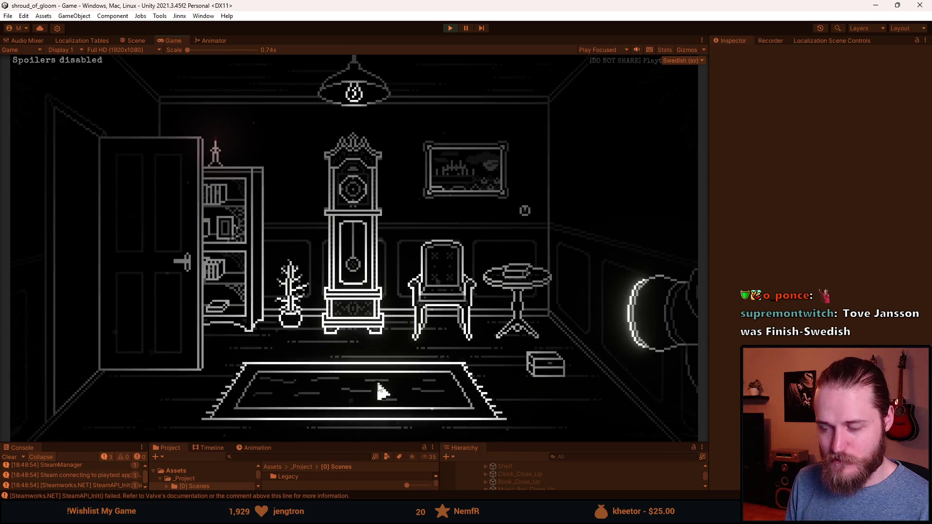
{"action": "left_click", "coordinate": [564, 386]}
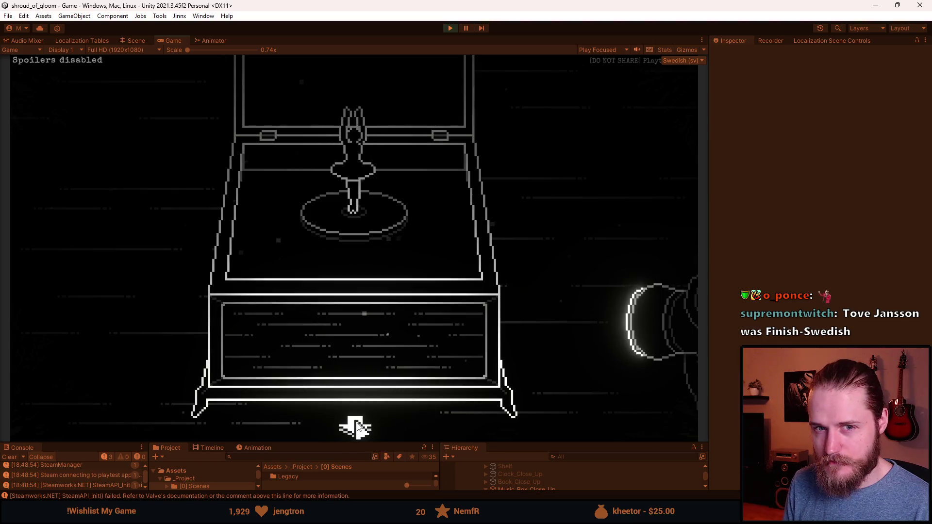
- Test the music box lid, opening and closing it several times over the ballerina
{"action": "left_click", "coordinate": [389, 110]}
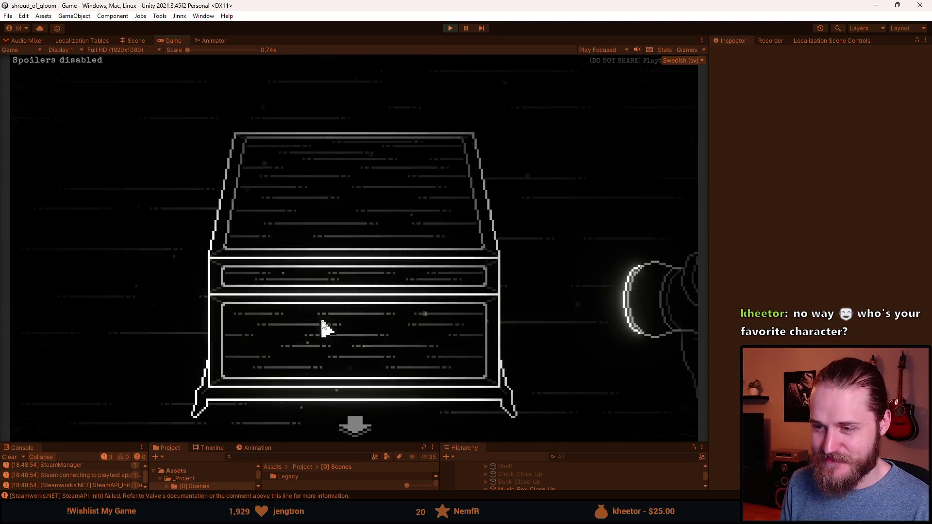
{"action": "left_click", "coordinate": [286, 235]}
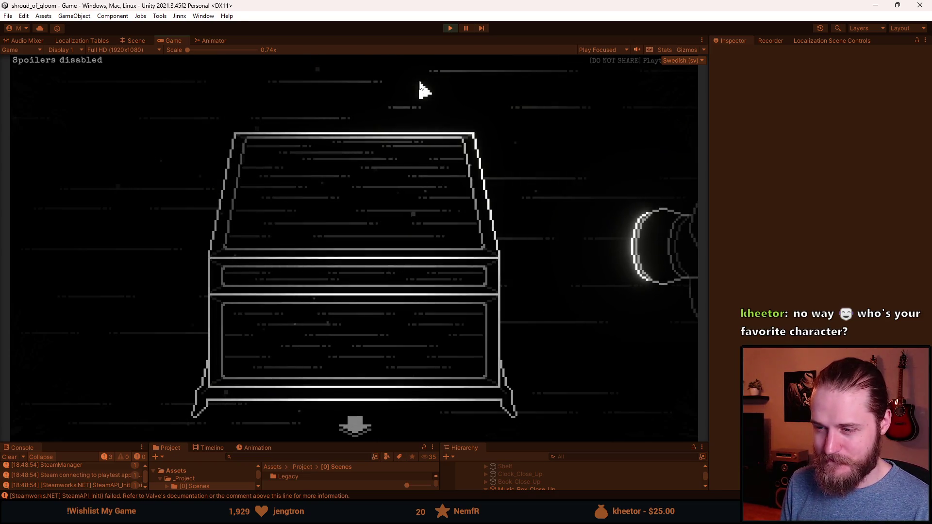
{"action": "left_click", "coordinate": [391, 213]}
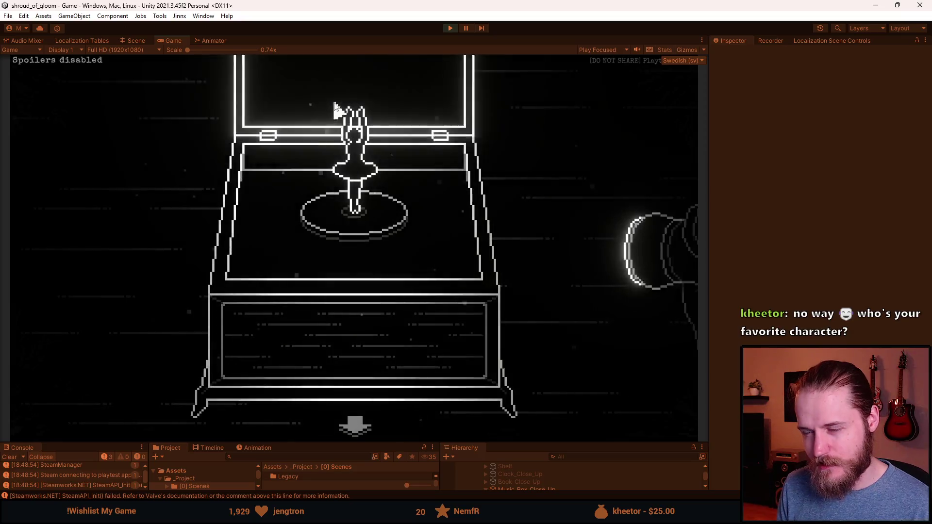
{"action": "left_click", "coordinate": [391, 237]}
{"action": "left_click", "coordinate": [388, 231]}
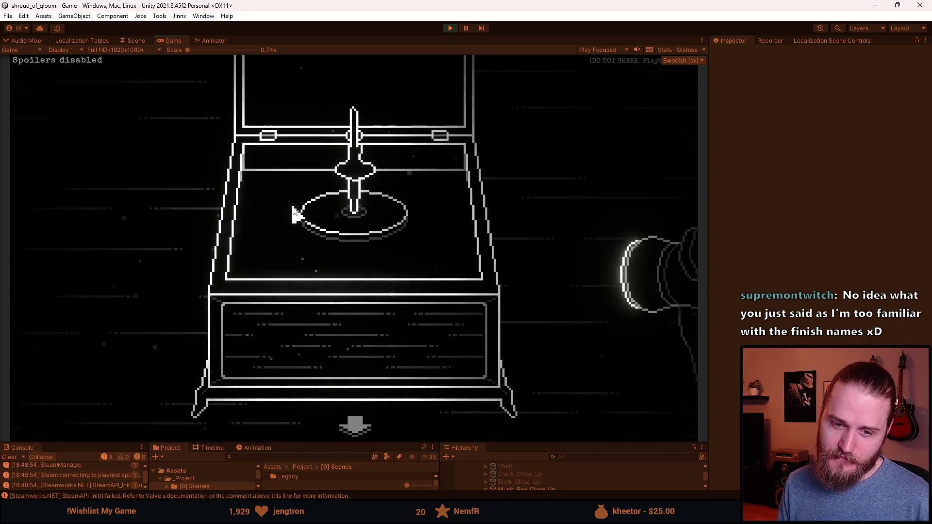
- Shut the lid, then bring up the Moomin names blog in Firefox, maximized
{"action": "left_click", "coordinate": [348, 95]}
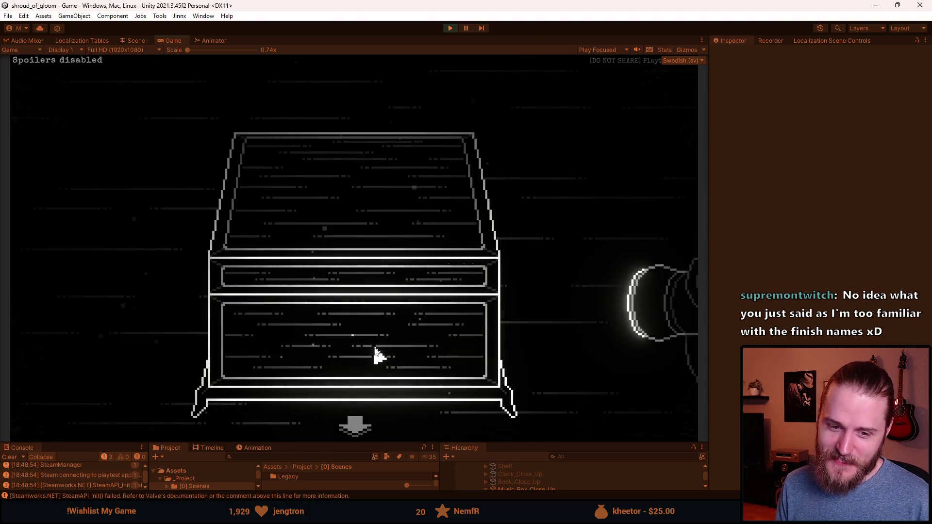
{"action": "key", "text": "alt+Tab"}
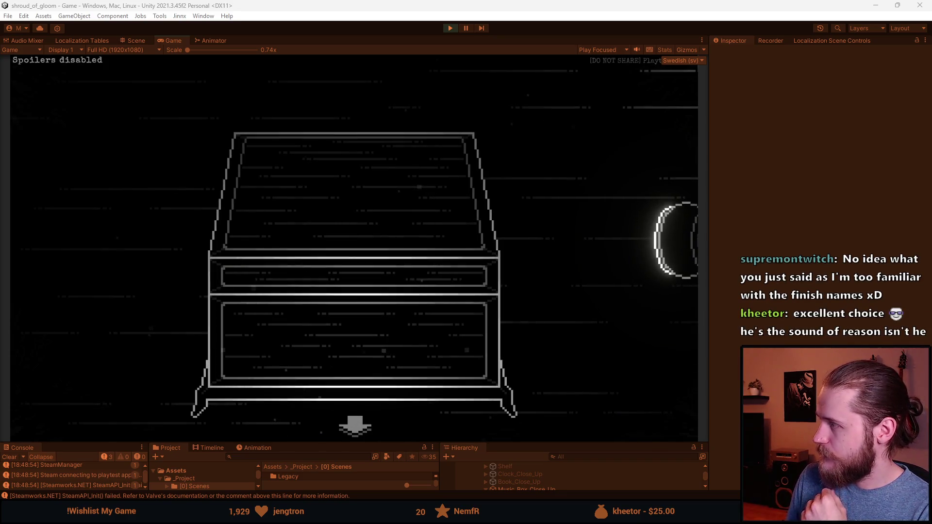
{"action": "left_click_drag", "start_coordinate": [922, 4], "coordinate": [564, 2]}
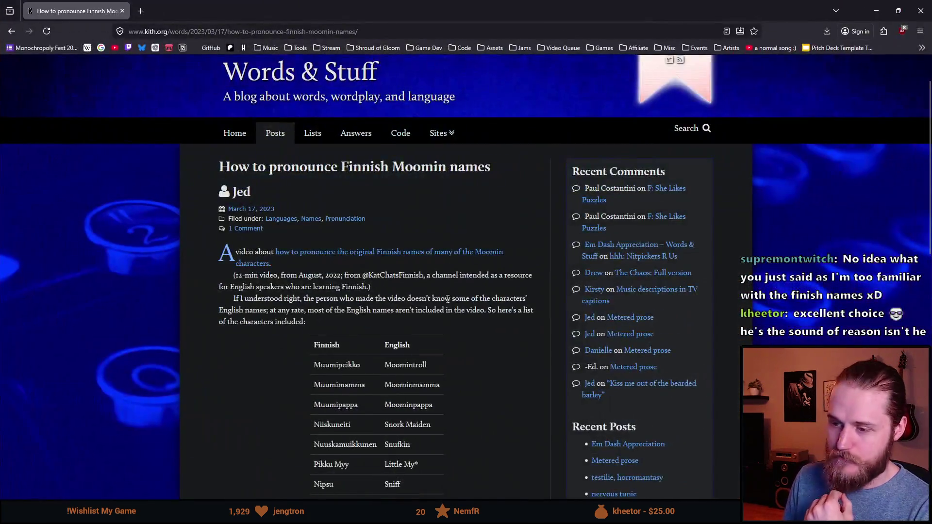
- Scroll to the names table and select Hattifatteners, Hattivatit, then Nuuskamuikkunen
{"action": "scroll", "coordinate": [443, 359], "scroll_direction": "down", "scroll_amount": 2}
{"action": "scroll", "coordinate": [451, 357], "scroll_direction": "down", "scroll_amount": 1}
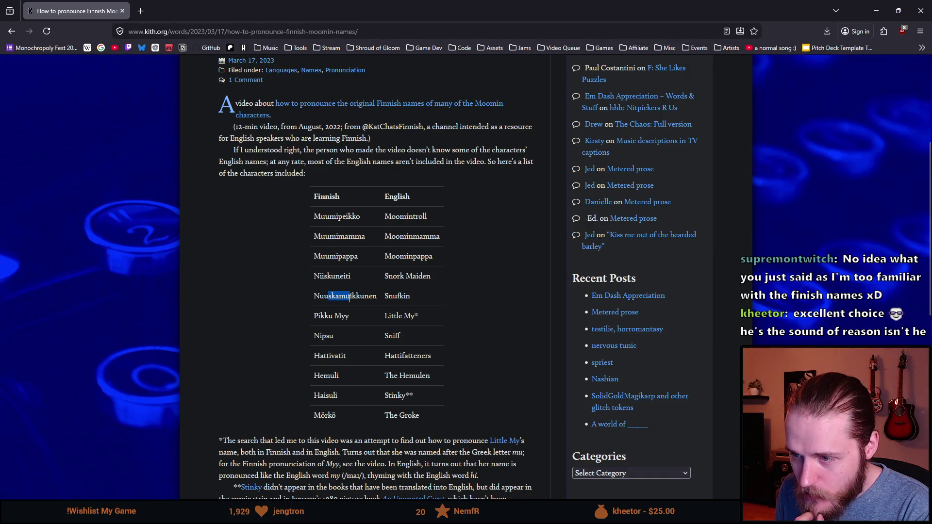
{"action": "double_click", "coordinate": [391, 357]}
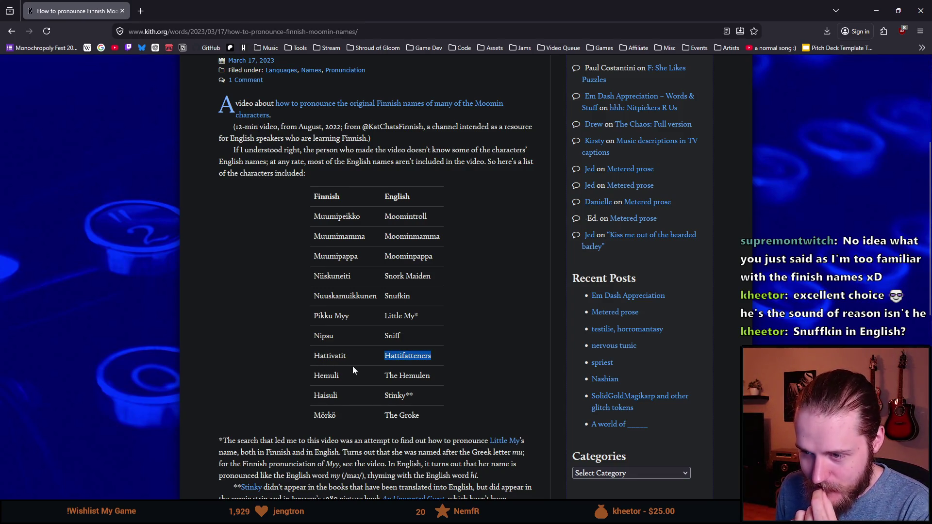
{"action": "double_click", "coordinate": [332, 356]}
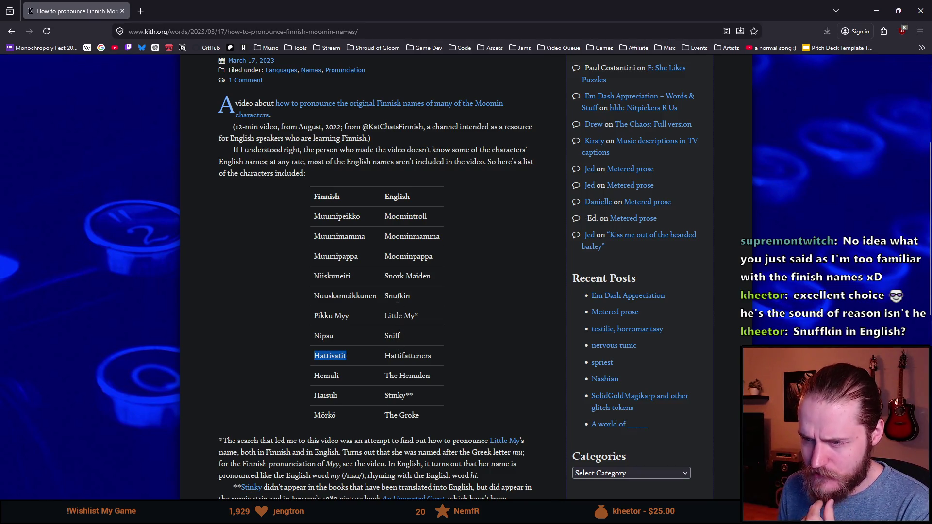
{"action": "double_click", "coordinate": [347, 295]}
{"action": "key", "text": "ctrl+c"}
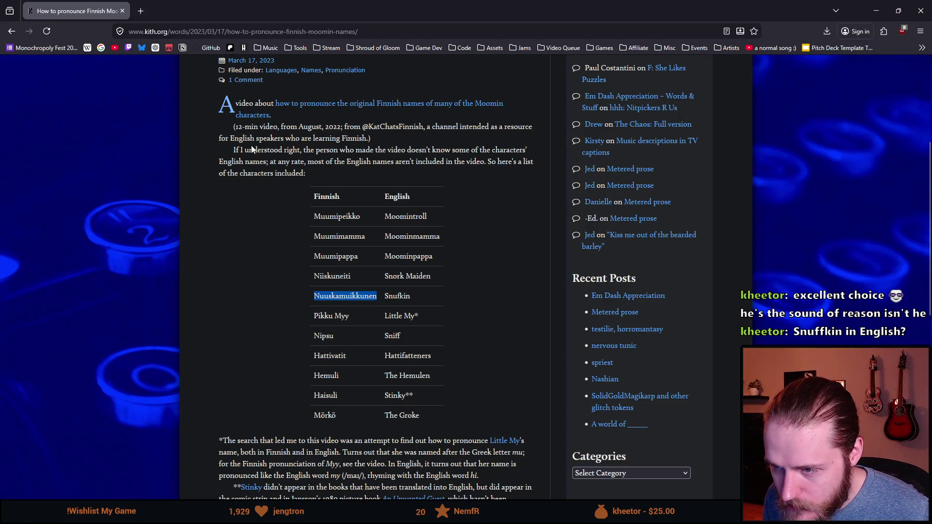
{"action": "left_click", "coordinate": [145, 8]}
- Search Google for Nuuskamuikkunen, which identifies Snufkin (Snusmumriken), then return to the article tab
{"action": "key", "text": "ctrl+v"}
{"action": "key", "text": "Return"}
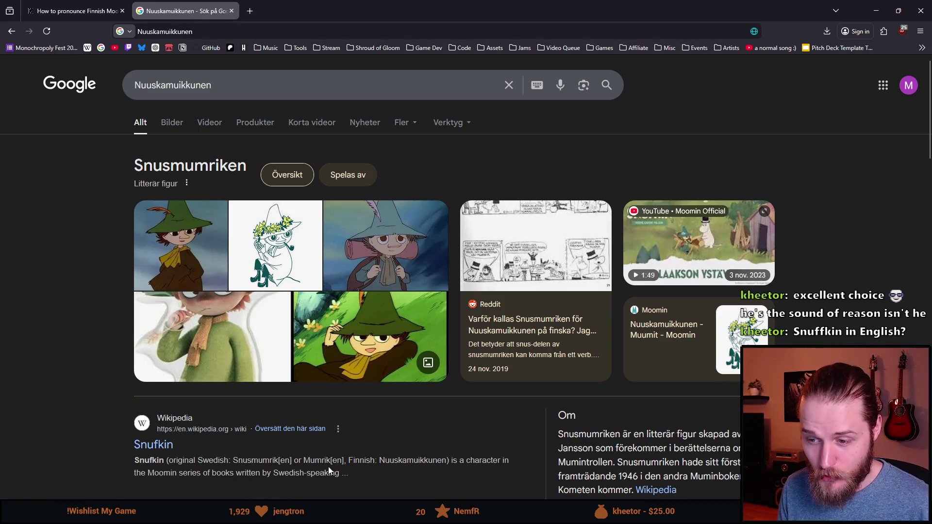
{"action": "scroll", "coordinate": [59, 333], "scroll_direction": "down", "scroll_amount": 2}
{"action": "scroll", "coordinate": [57, 327], "scroll_direction": "up", "scroll_amount": 2}
{"action": "left_click", "coordinate": [45, 4]}
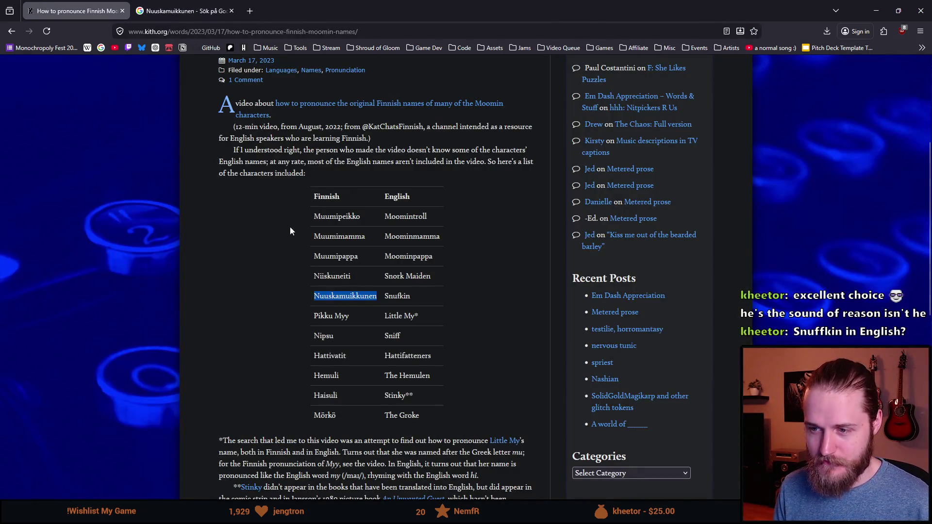
- Clear the Nuuskamuikkunen selection and select Hattivatit in the Moomin names table
{"action": "left_click", "coordinate": [408, 299]}
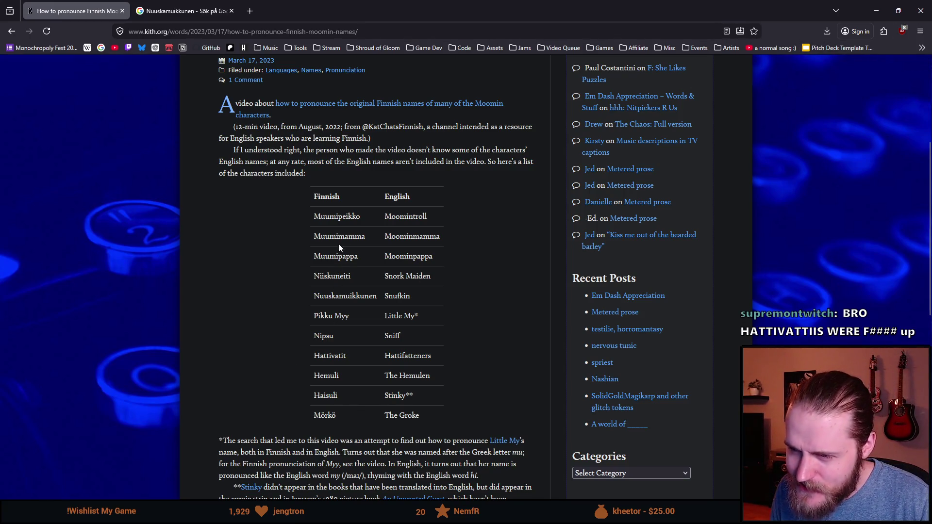
{"action": "scroll", "coordinate": [354, 306], "scroll_direction": "down", "scroll_amount": 1}
{"action": "double_click", "coordinate": [329, 307]}
{"action": "left_click", "coordinate": [343, 306]}
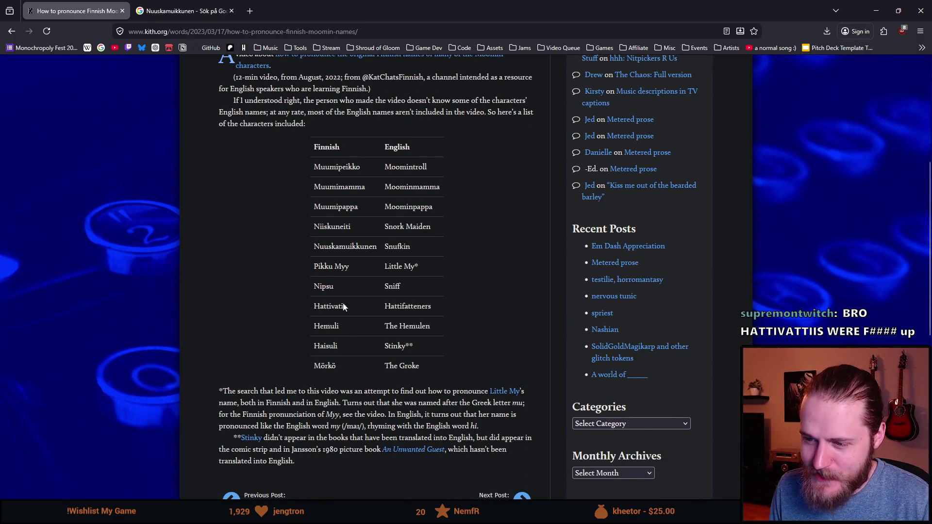
{"action": "double_click", "coordinate": [321, 306]}
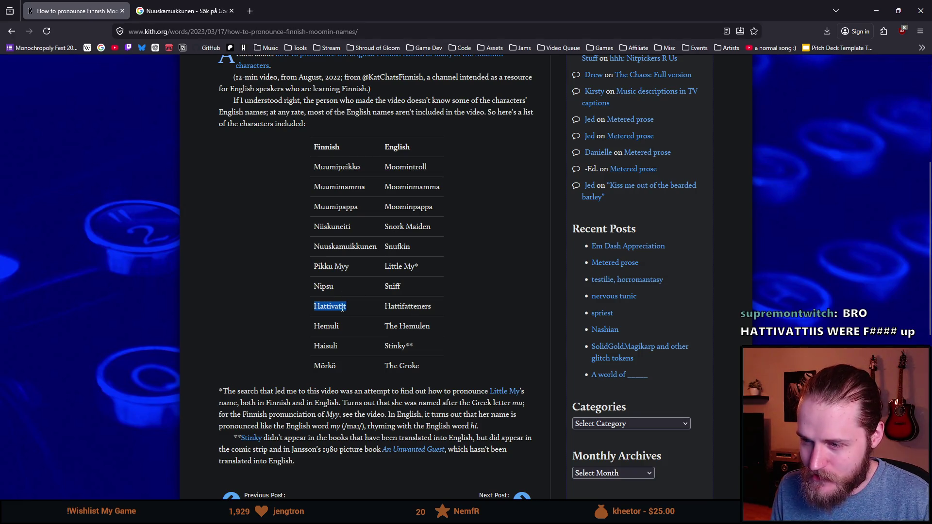
- Select part of Hattifatteners and Hattivatit again, then close the Firefox window
{"action": "left_click_drag", "start_coordinate": [434, 306], "coordinate": [425, 306]}
{"action": "left_click", "coordinate": [351, 305]}
{"action": "double_click", "coordinate": [329, 308]}
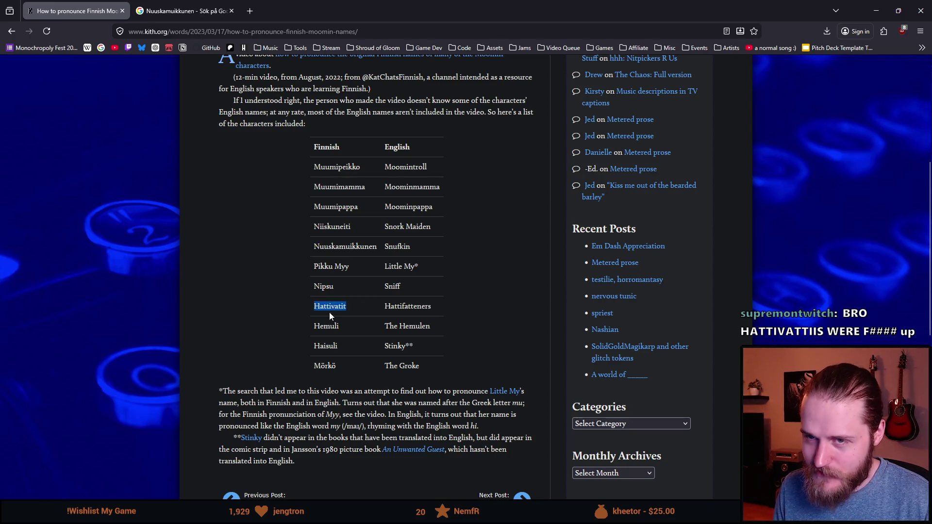
{"action": "left_click", "coordinate": [272, 186]}
{"action": "scroll", "coordinate": [272, 186], "scroll_direction": "down", "scroll_amount": 1}
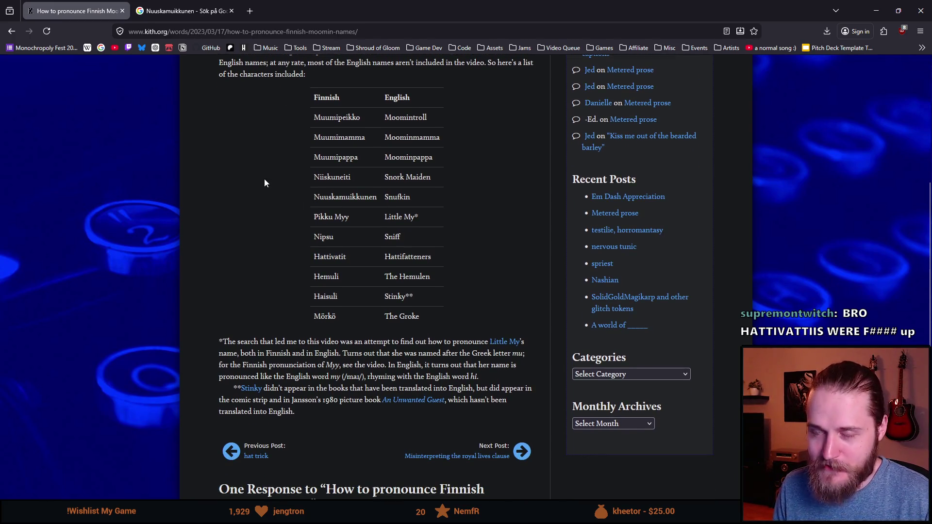
{"action": "scroll", "coordinate": [264, 183], "scroll_direction": "up", "scroll_amount": 6}
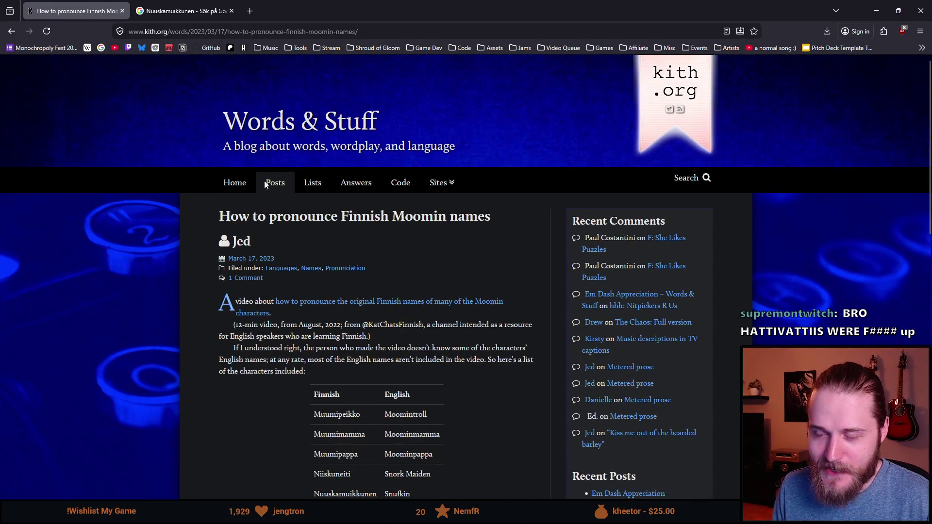
{"action": "left_click", "coordinate": [920, 10]}
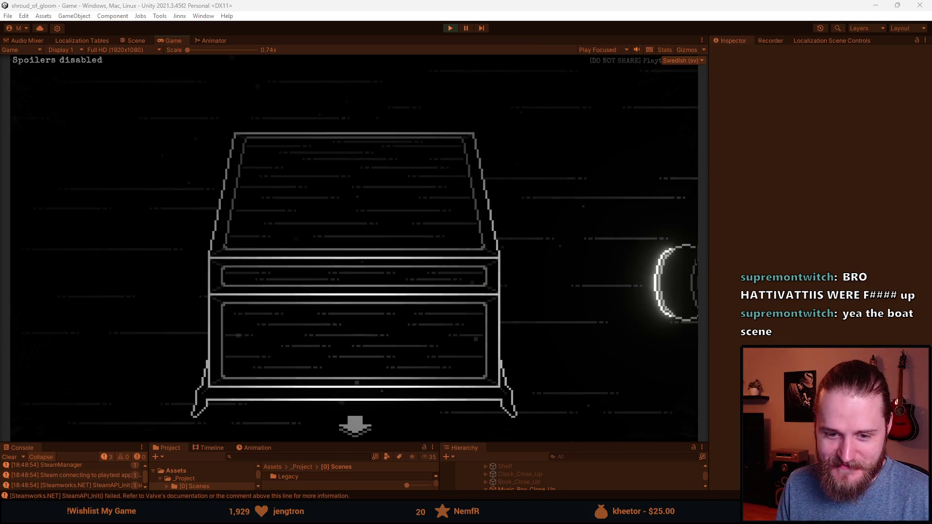
- Open the chest, then test the music box lid in close-up and return to the room
{"action": "left_click", "coordinate": [353, 237]}
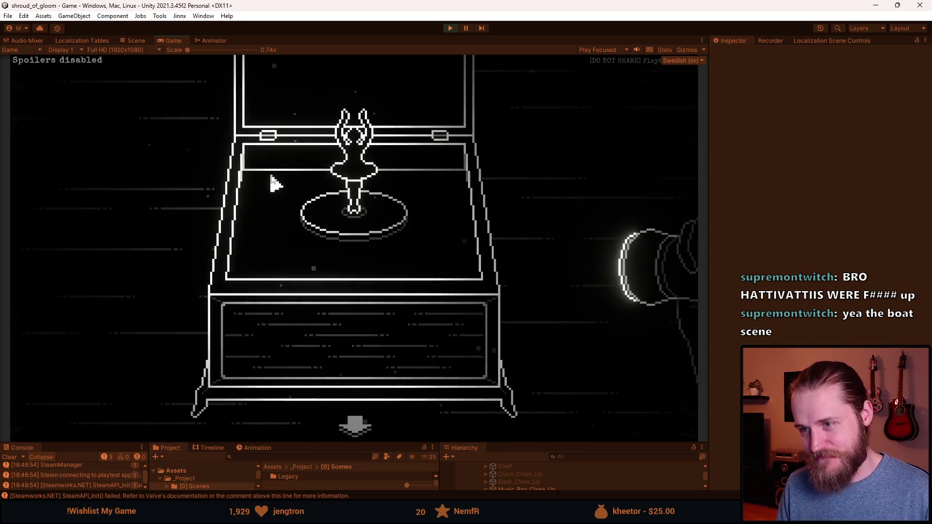
{"action": "left_click", "coordinate": [355, 426]}
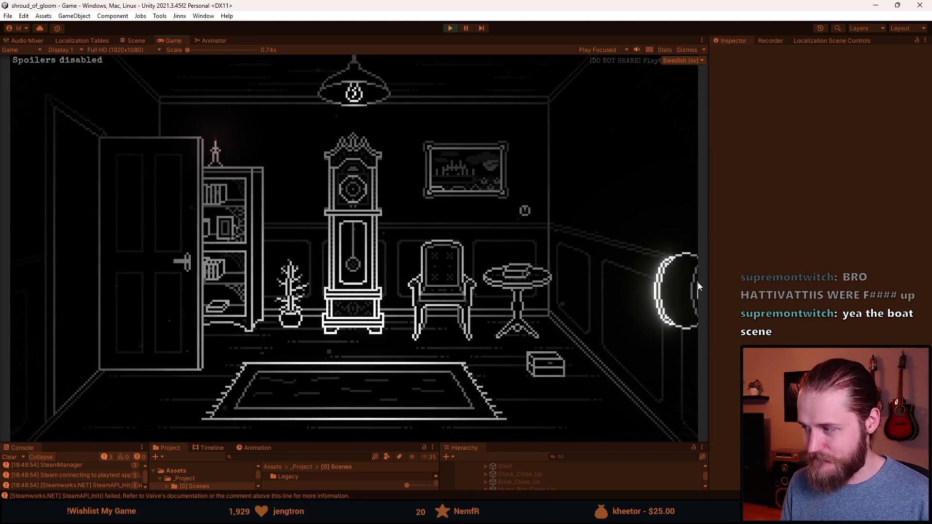
{"action": "left_click", "coordinate": [549, 379]}
{"action": "left_click", "coordinate": [383, 140]}
{"action": "left_click", "coordinate": [396, 167]}
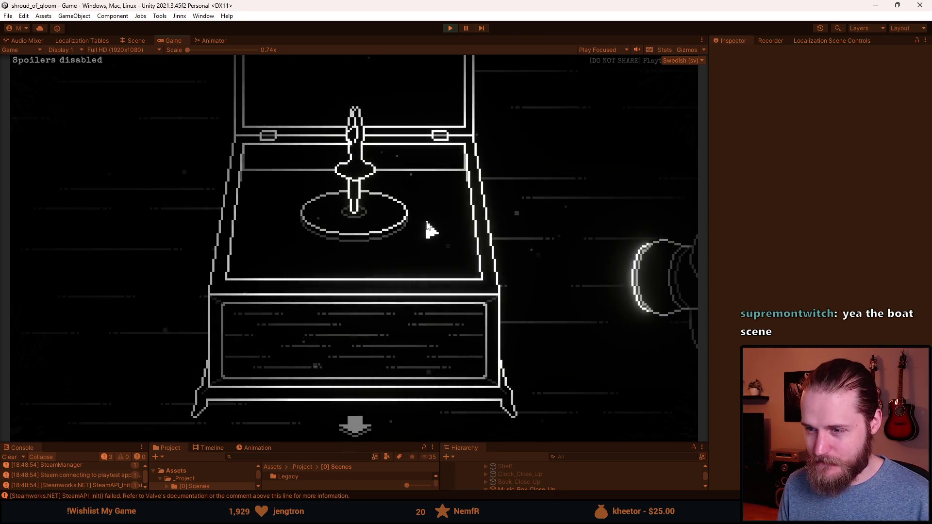
{"action": "left_click", "coordinate": [363, 421]}
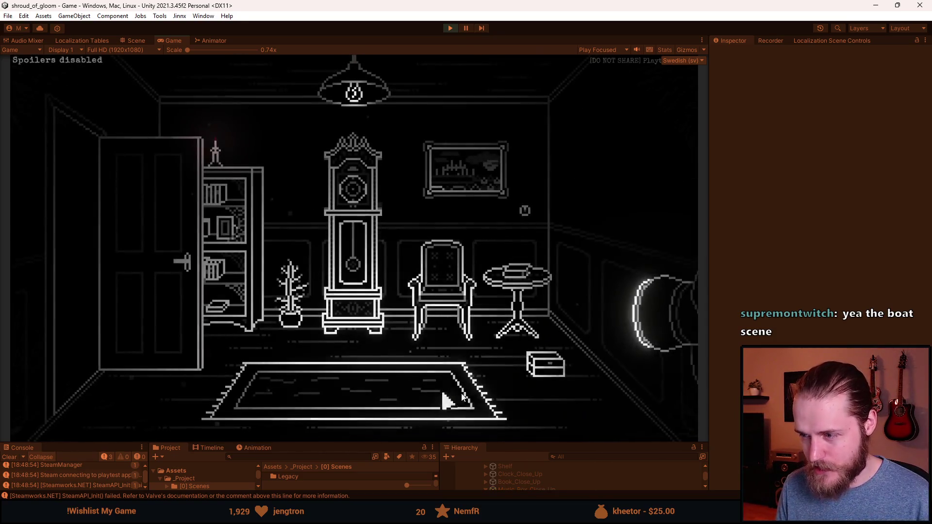
- Toggle the music box lid again, ending shut, back out, and stop Play mode
{"action": "left_click", "coordinate": [537, 379]}
{"action": "left_click", "coordinate": [363, 99]}
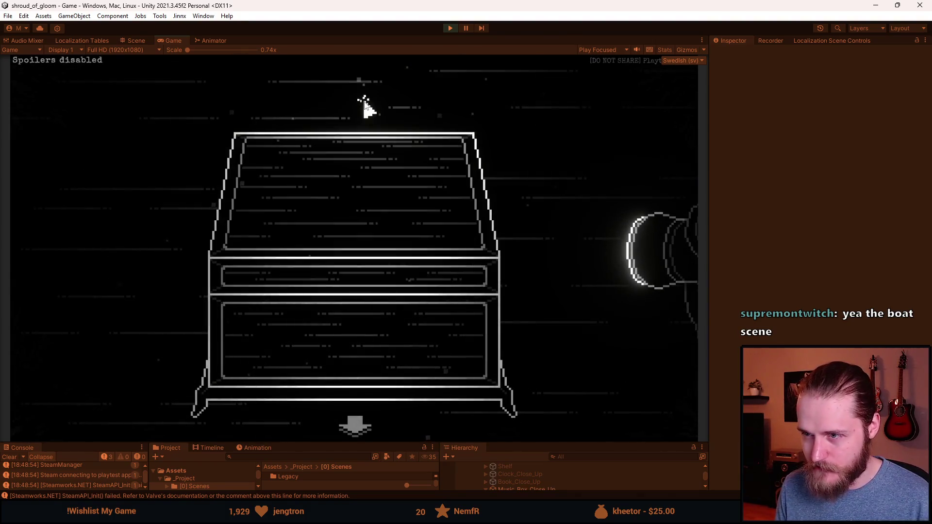
{"action": "left_click", "coordinate": [392, 199]}
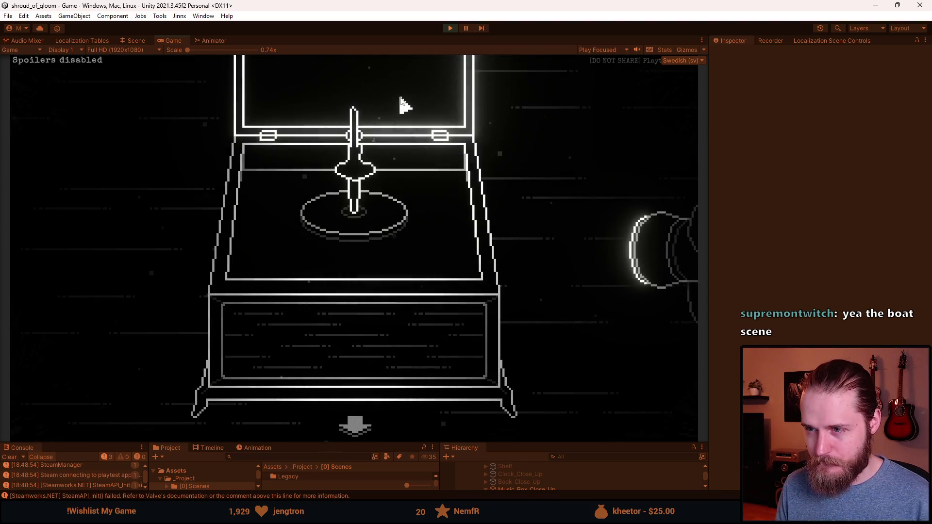
{"action": "left_click", "coordinate": [402, 112]}
{"action": "left_click", "coordinate": [359, 424]}
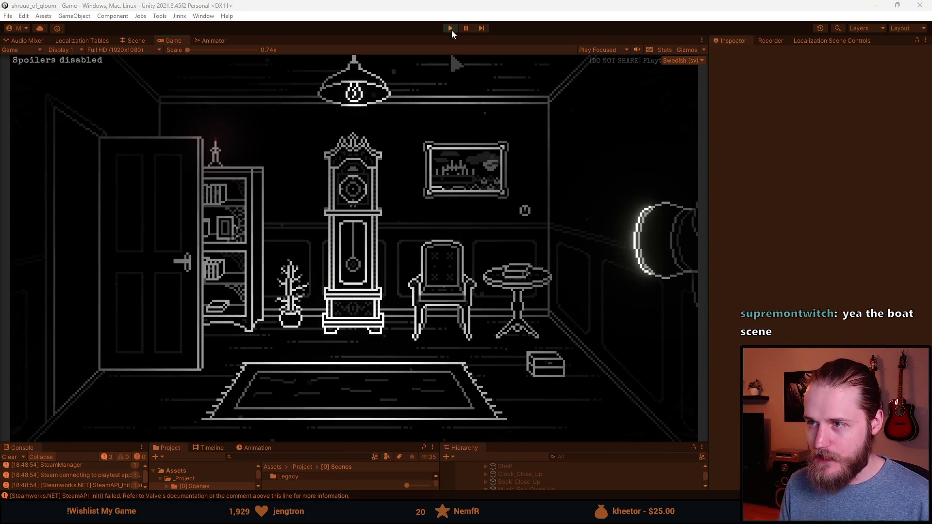
{"action": "left_click", "coordinate": [451, 30]}
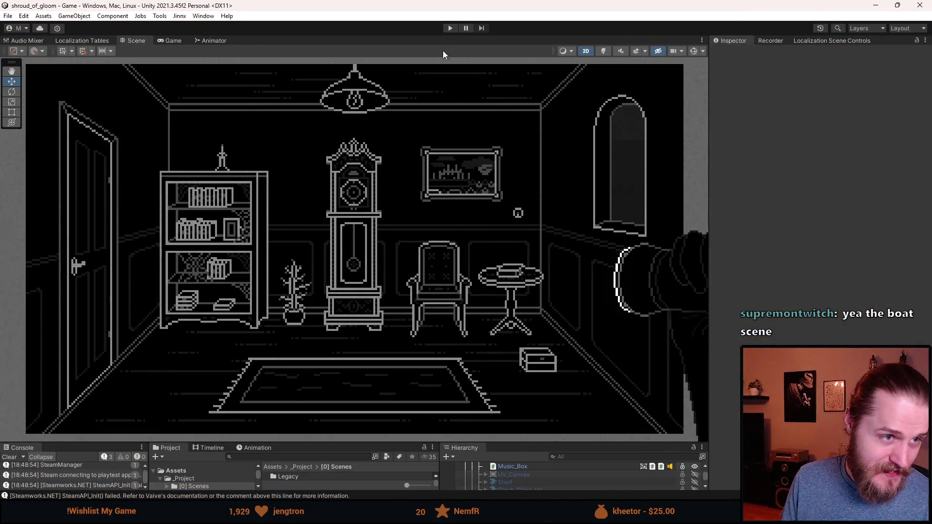